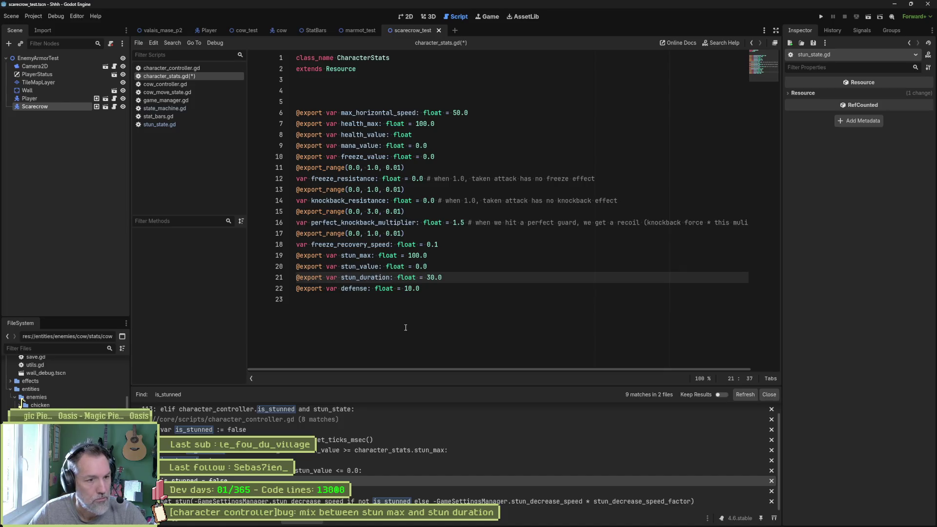
# Step: Change the default stun duration to 3.0, then open stun_state.gd at the line-41 stun_value check
pyautogui.press('Delete')
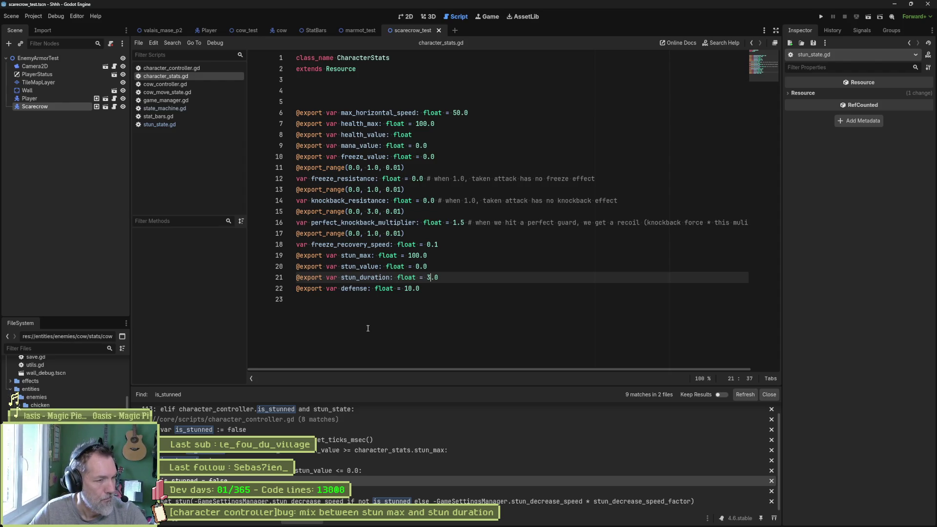
pyautogui.click(174, 125)
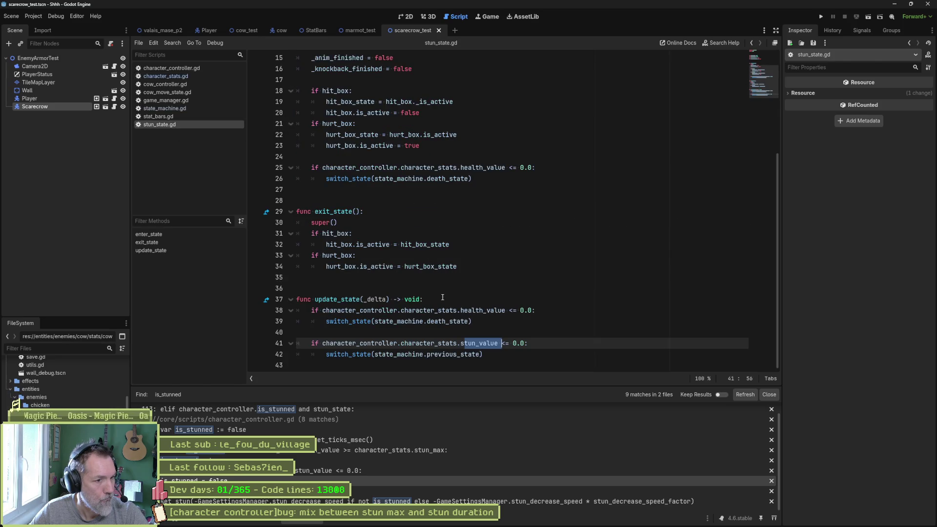
pyautogui.click(525, 344)
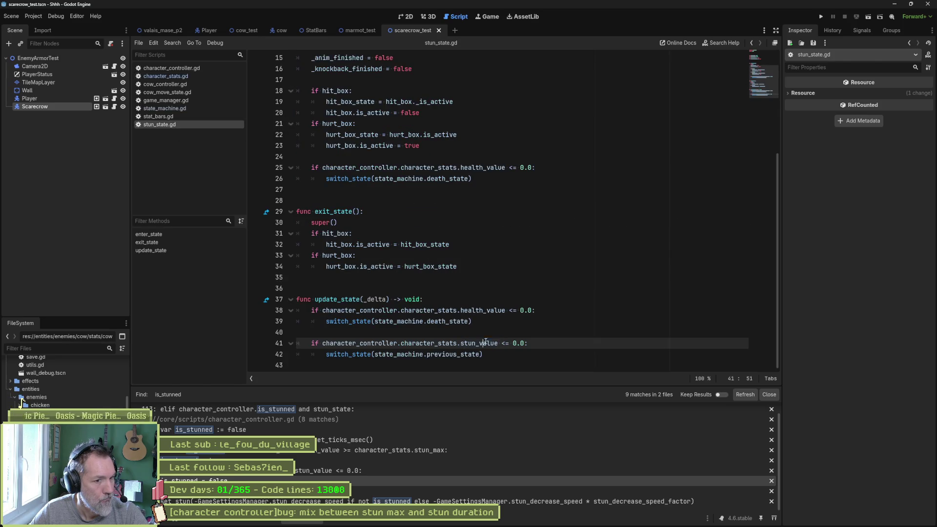
pyautogui.doubleClick(513, 344)
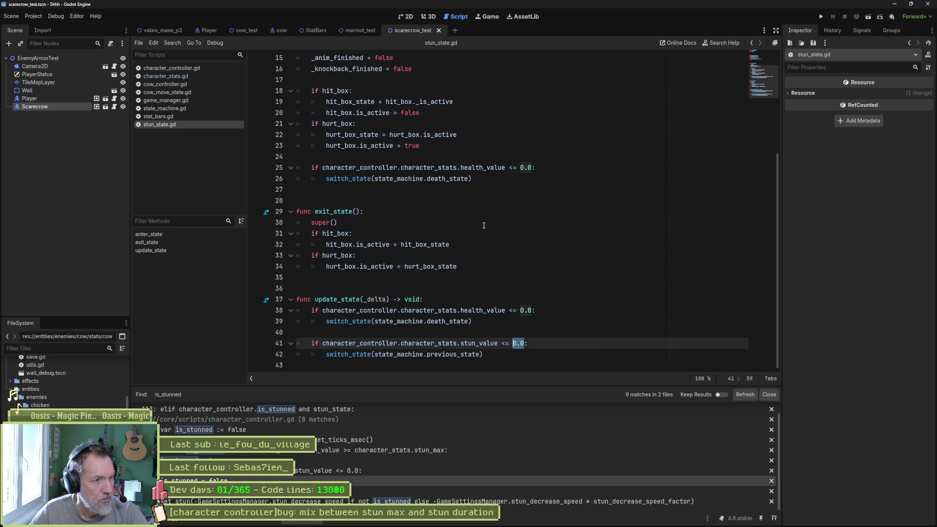
# Step: Start a new var line after line 9, then remove the unfinished line
pyautogui.scroll(5, 484, 225)
pyautogui.click(446, 145)
pyautogui.press('Return')
pyautogui.write('var')
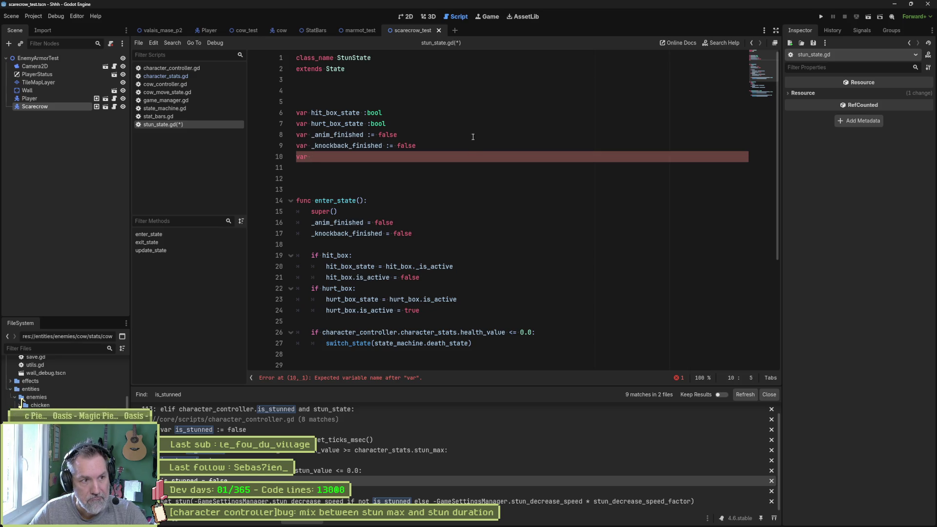
pyautogui.hotkey('ctrl', 'shift', 'k')
# Step: Begin replacing stun_value on line 41 with the stun duration
pyautogui.scroll(-5, 469, 161)
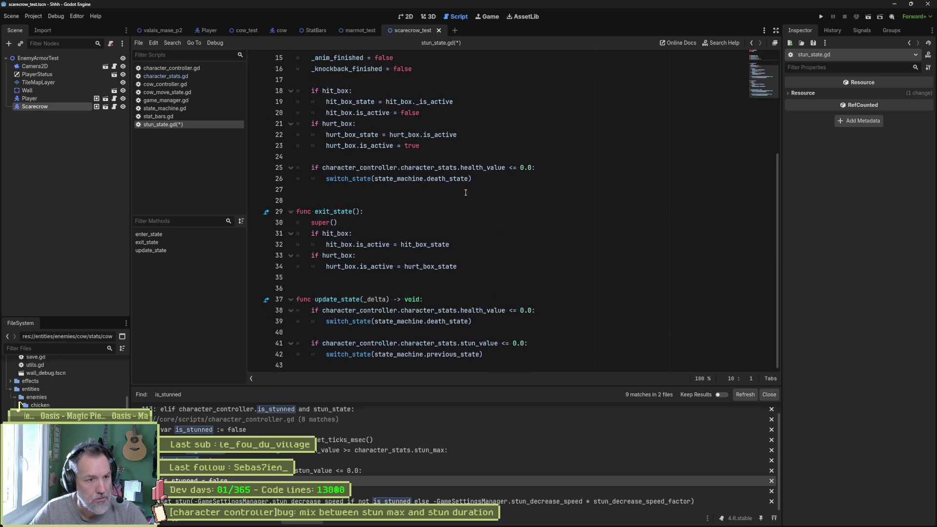
pyautogui.click(496, 343)
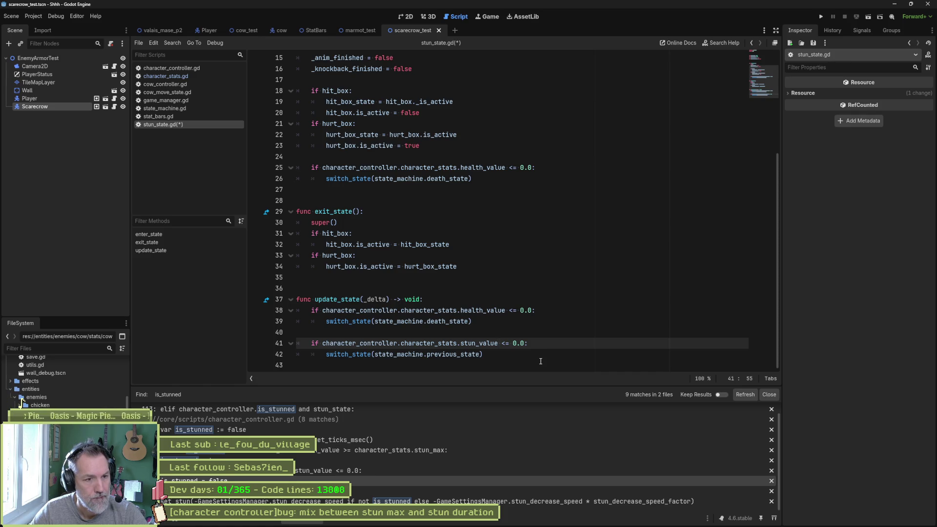
pyautogui.press('Up')
pyautogui.press('Up')
pyautogui.press('Up')
pyautogui.press('Down')
pyautogui.press('Down')
pyautogui.press('Down')
pyautogui.press('BackSpace')
pyautogui.press('BackSpace')
pyautogui.press('BackSpace')
pyautogui.press('BackSpace')
pyautogui.write('d')
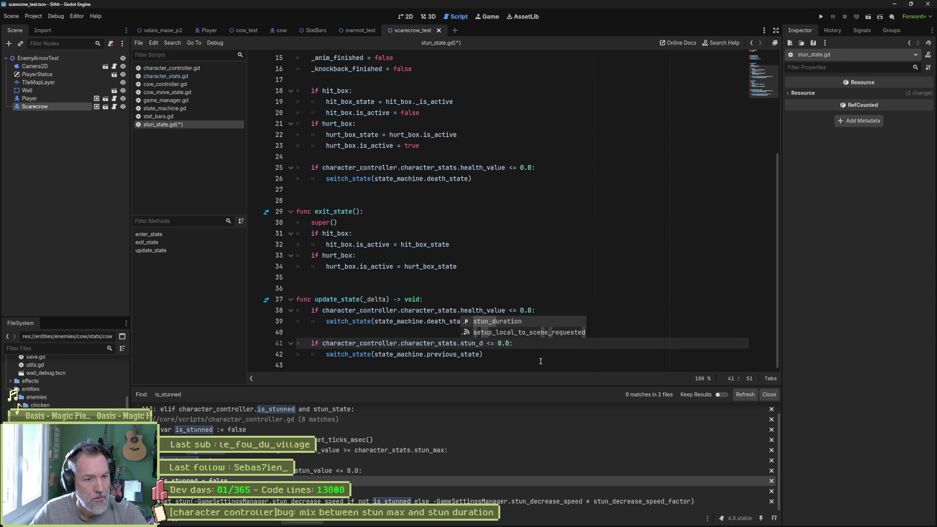
pyautogui.press('Escape')
# Step: Start a new 'var st' declaration on a line below line 9
pyautogui.scroll(5, 426, 150)
pyautogui.click(426, 149)
pyautogui.press('Return')
pyautogui.write('var ')
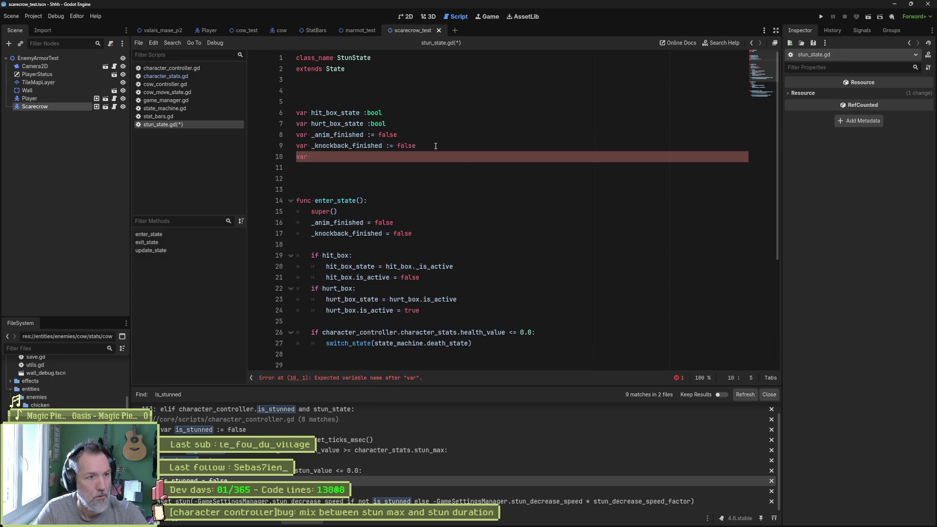
pyautogui.write('st')
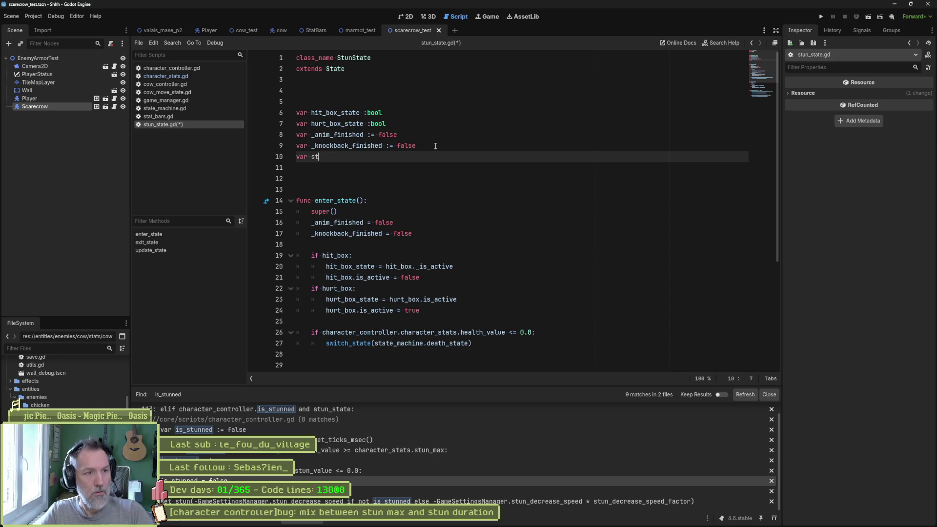
# Step: Finish line 10 as 'var stun_duration: float', turning the := into a plain type annotation
pyautogui.write('un_du')
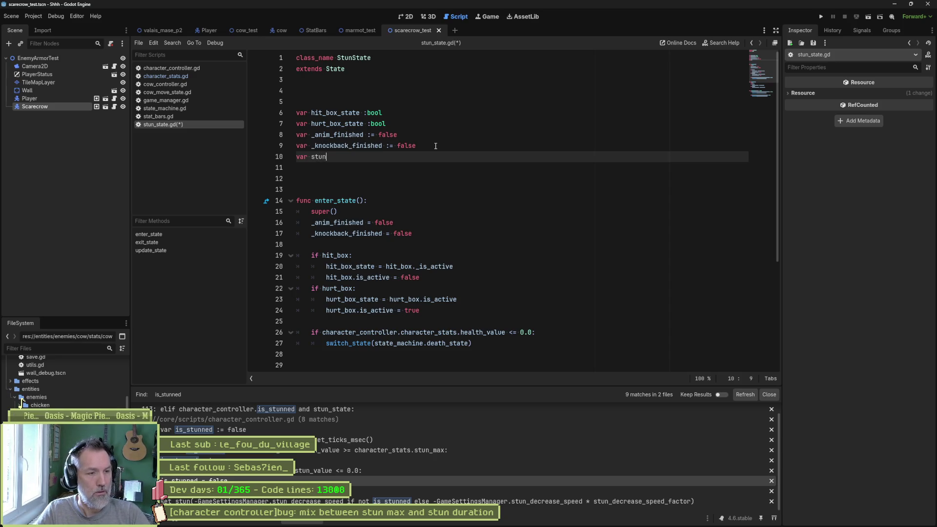
pyautogui.write('ration :=')
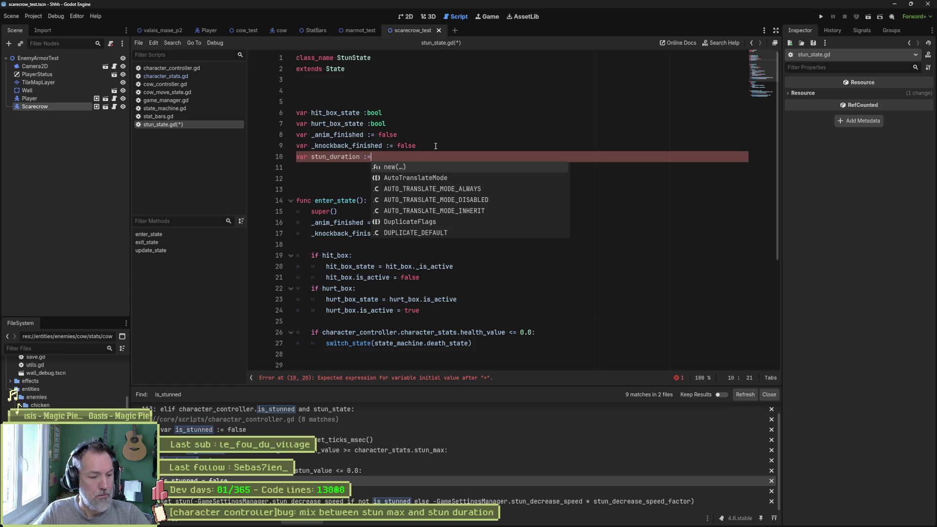
pyautogui.write('float')
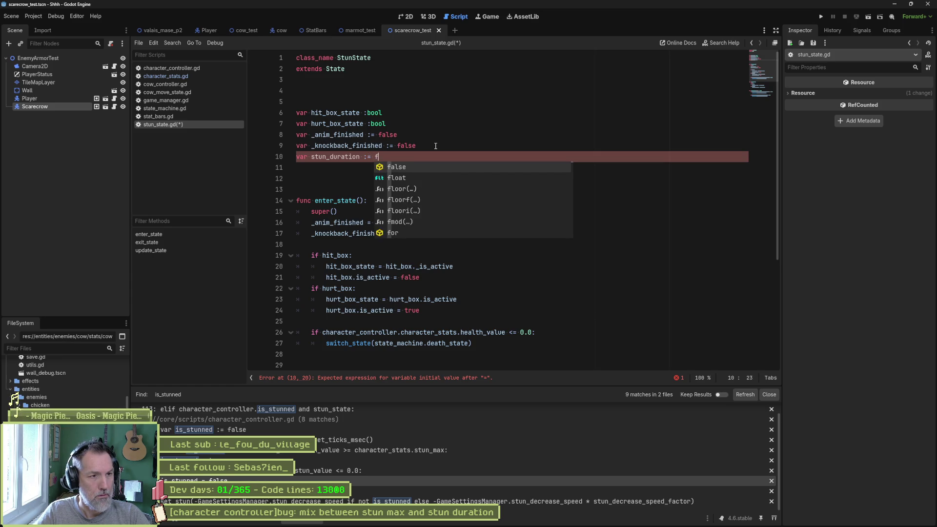
pyautogui.click(334, 223)
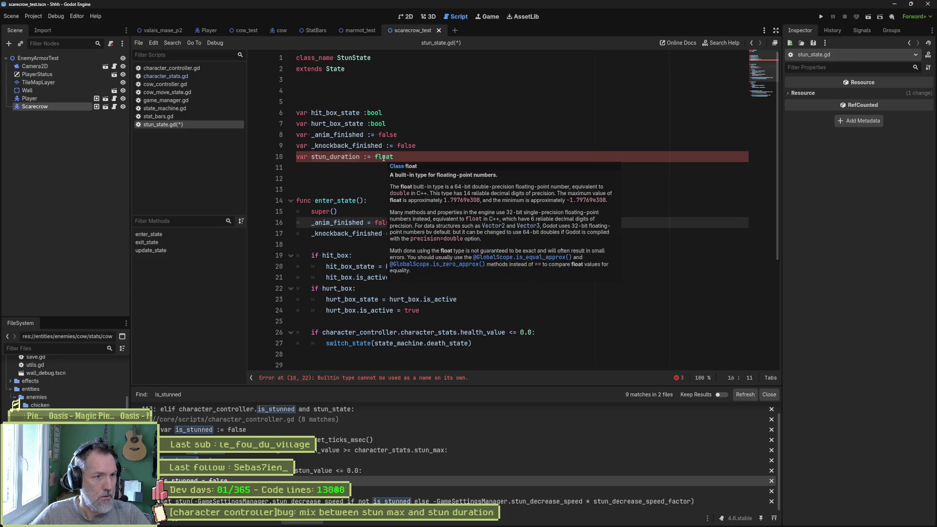
pyautogui.click(367, 157)
pyautogui.press('Delete')
pyautogui.press('Left')
pyautogui.press('BackSpace')
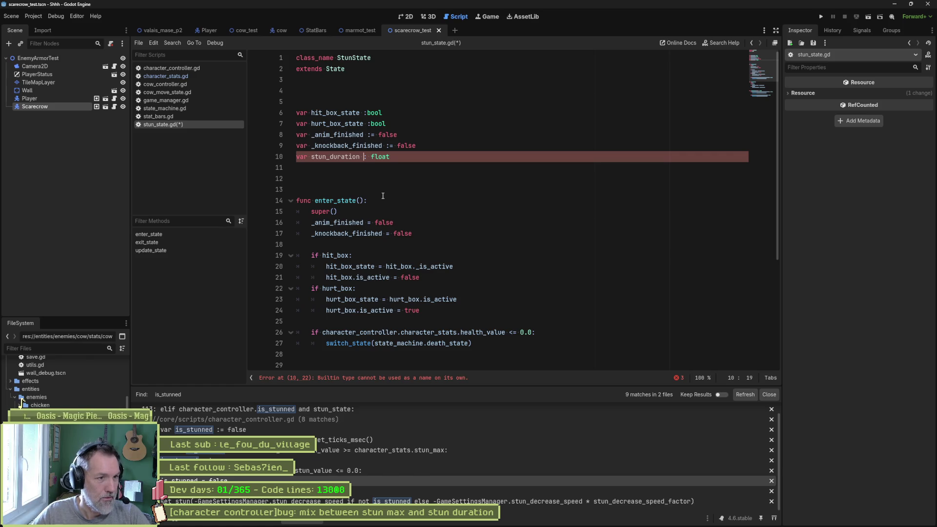
pyautogui.click(347, 171)
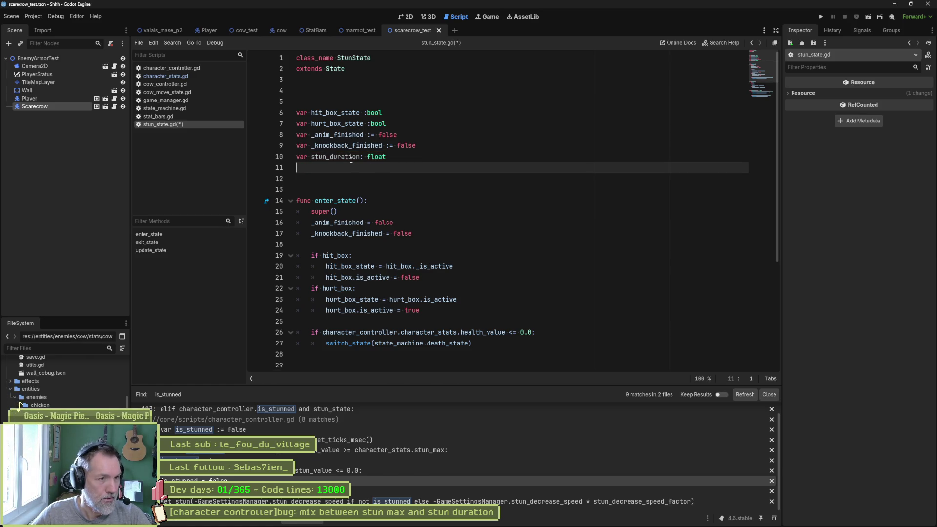
# Step: Start a stun_duration assignment in enter_state from entered_time_msec
pyautogui.doubleClick(336, 156)
pyautogui.hotkey('ctrl', 'c')
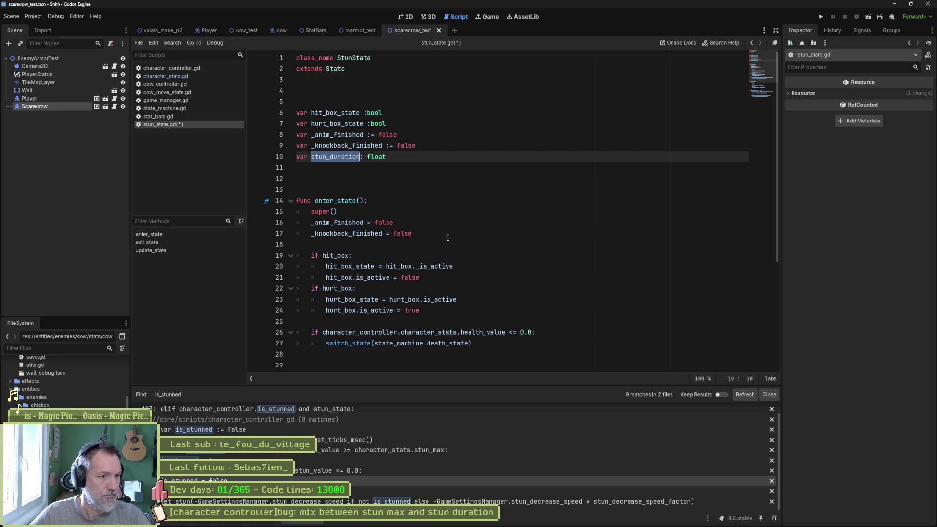
pyautogui.click(452, 235)
pyautogui.press('Return')
pyautogui.hotkey('ctrl', 'v')
pyautogui.write('= ')
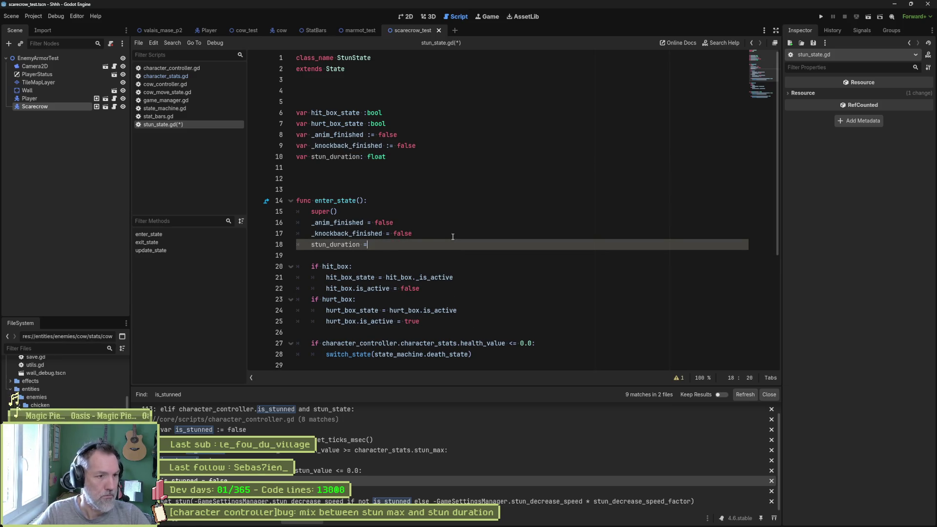
pyautogui.write('ent')
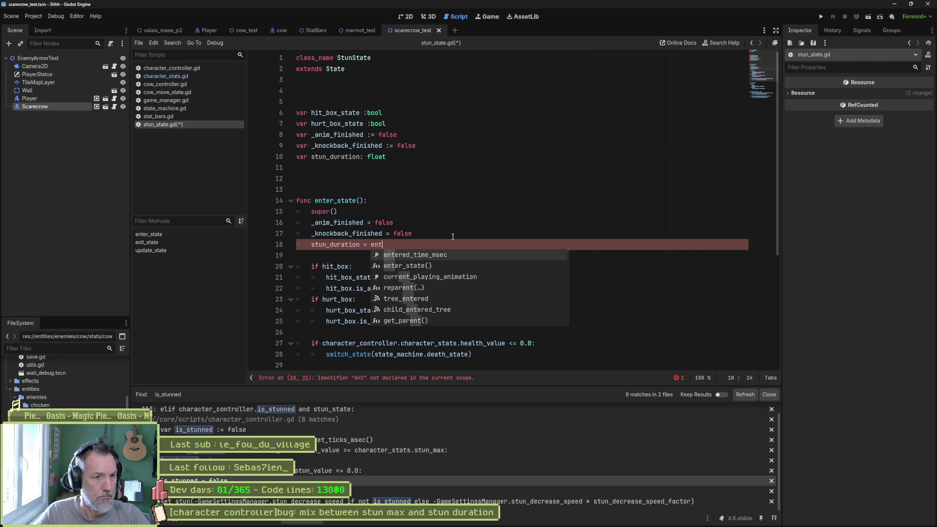
pyautogui.press('Return')
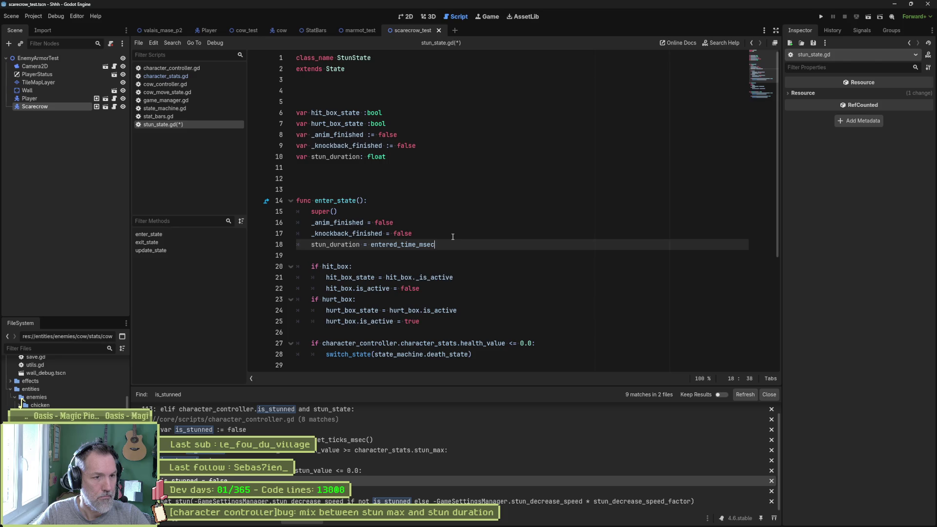
# Step: Complete it as entered_time_msec * 0.001 + character_controller.character_stats.stun_duration
pyautogui.write(' * 0.00')
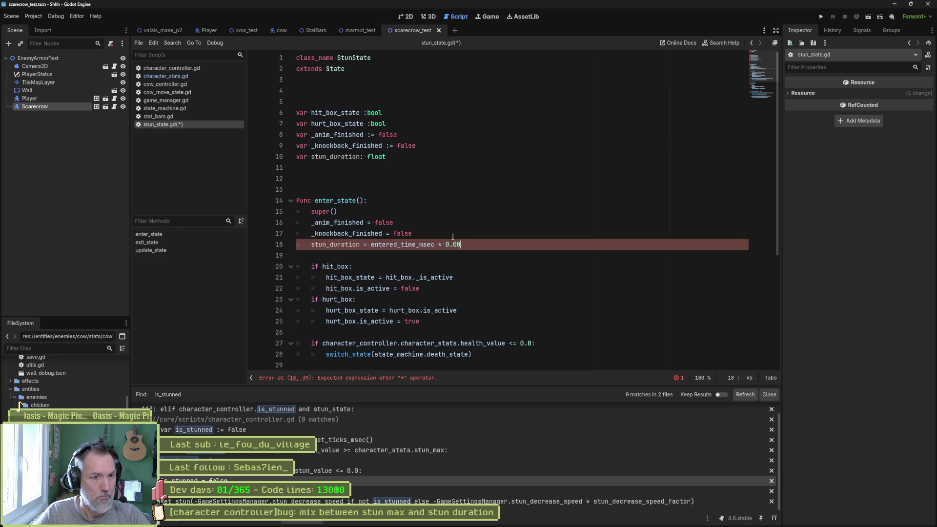
pyautogui.write('1 + ')
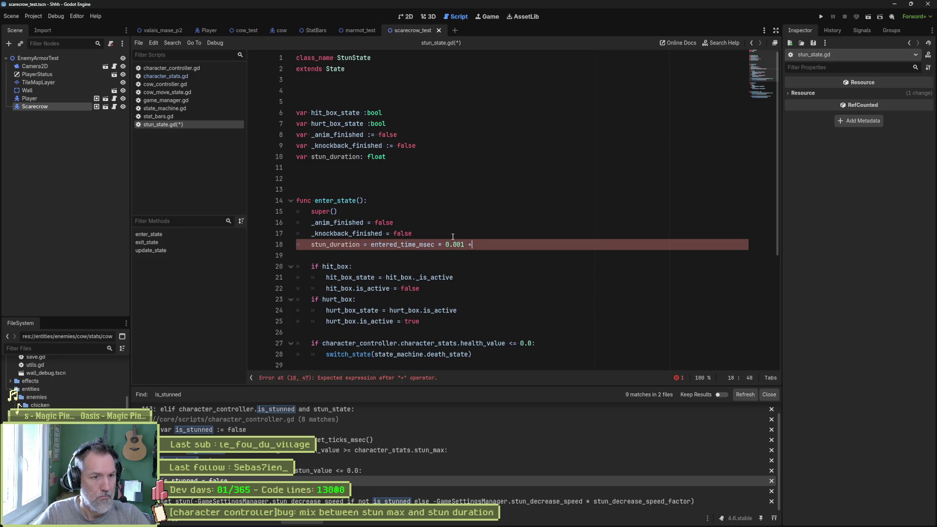
pyautogui.write('cha')
pyautogui.press('Return')
pyautogui.write('.chara')
pyautogui.press('Down')
pyautogui.press('Return')
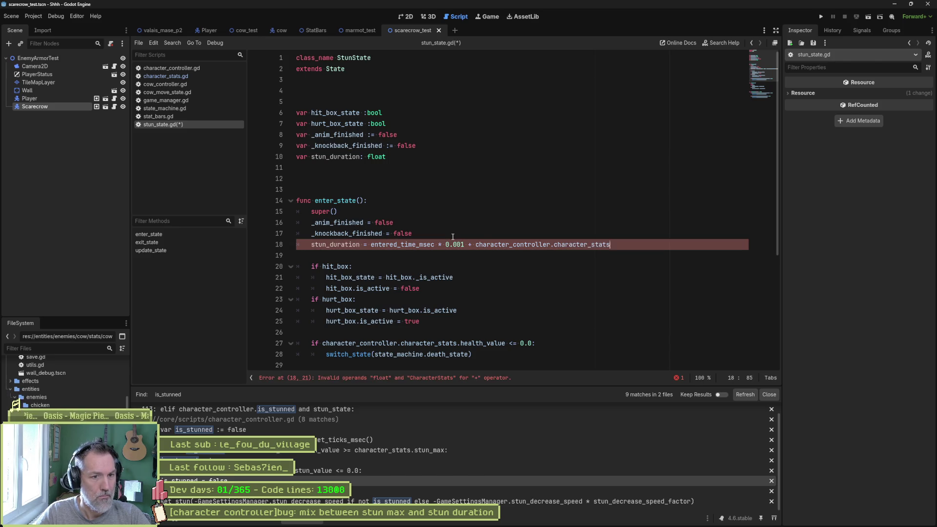
pyautogui.press('BackSpace')
pyautogui.press('BackSpace')
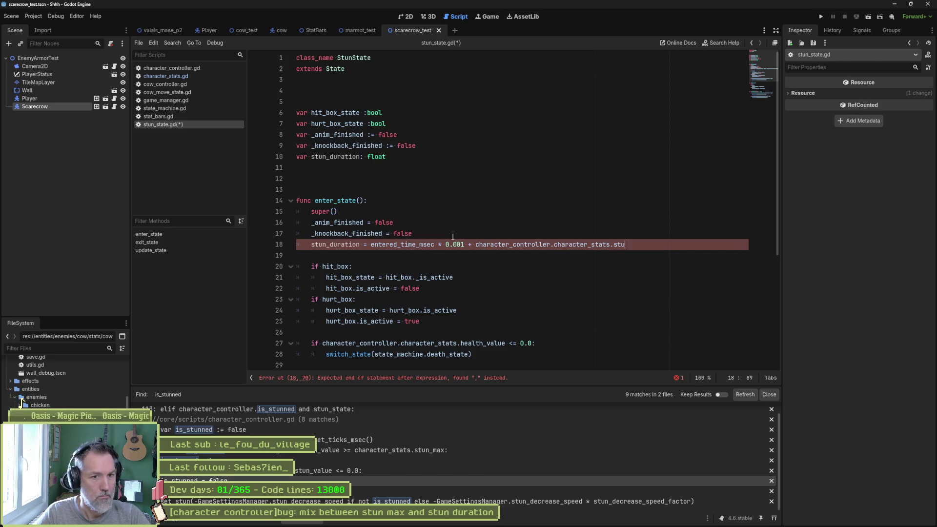
pyautogui.write('stun')
pyautogui.press('Return')
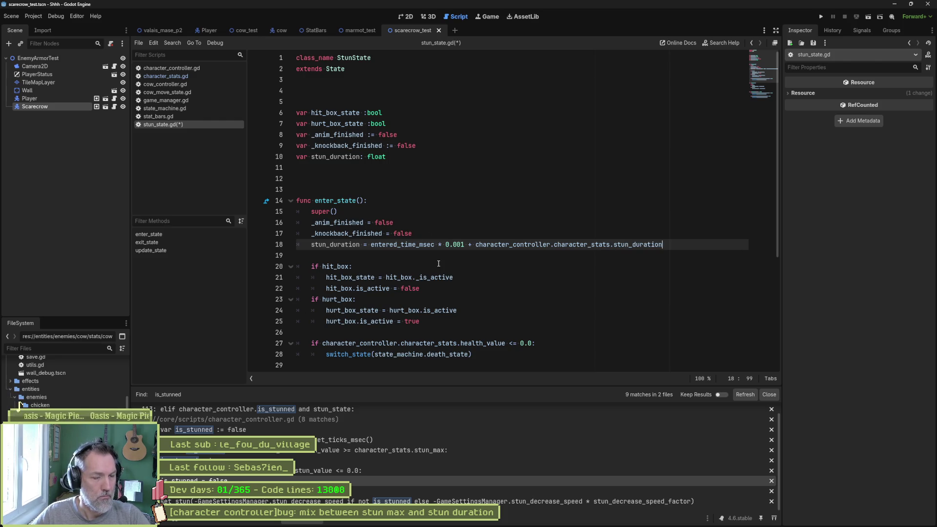
# Step: Rename the line-10 variable to stun_timeout_msec and change its type from float to int
pyautogui.moveTo(360, 244); pyautogui.dragTo(332, 245)
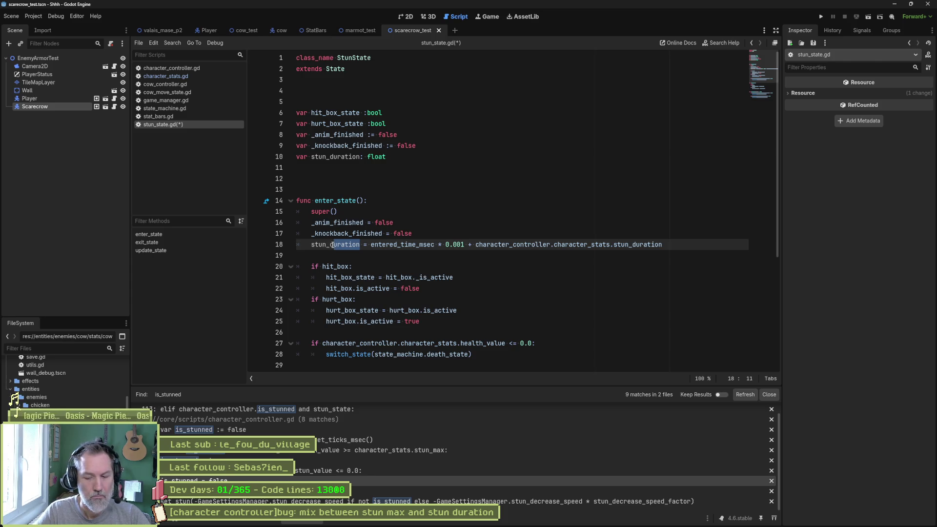
pyautogui.press('BackSpace')
pyautogui.press('BackSpace')
pyautogui.write('timeout')
pyautogui.doubleClick(333, 245)
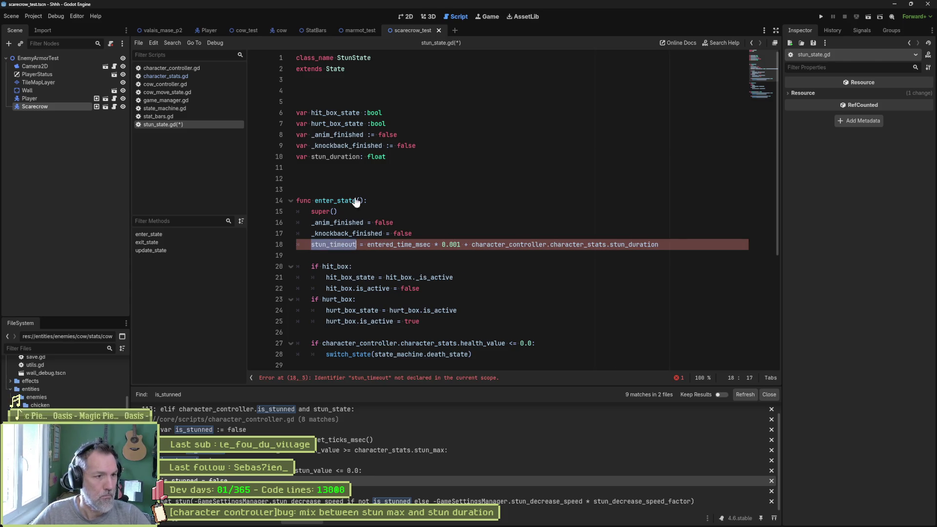
pyautogui.hotkey('ctrl', 'c')
pyautogui.doubleClick(336, 157)
pyautogui.hotkey('ctrl', 'v')
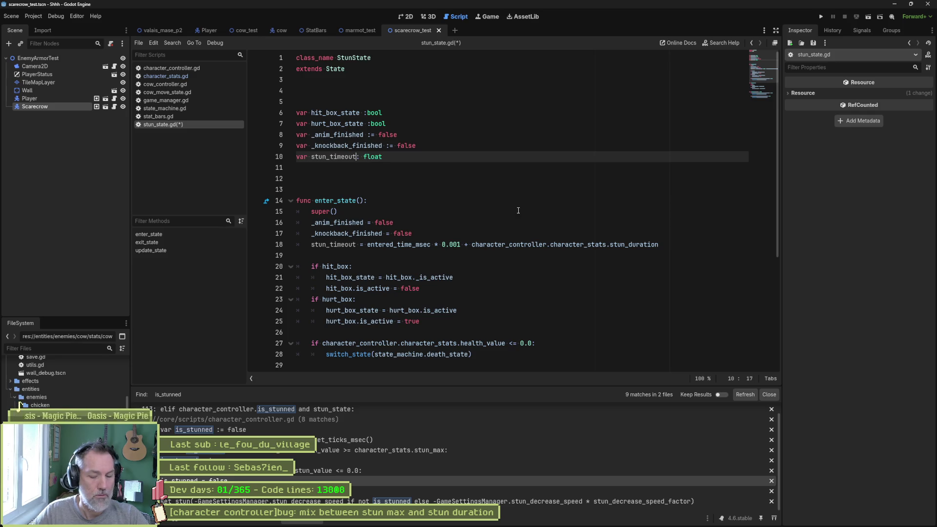
pyautogui.write('_msec')
pyautogui.press('End')
pyautogui.hotkey('ctrl', 'shift', 'Left')
pyautogui.write('int')
pyautogui.click(341, 256)
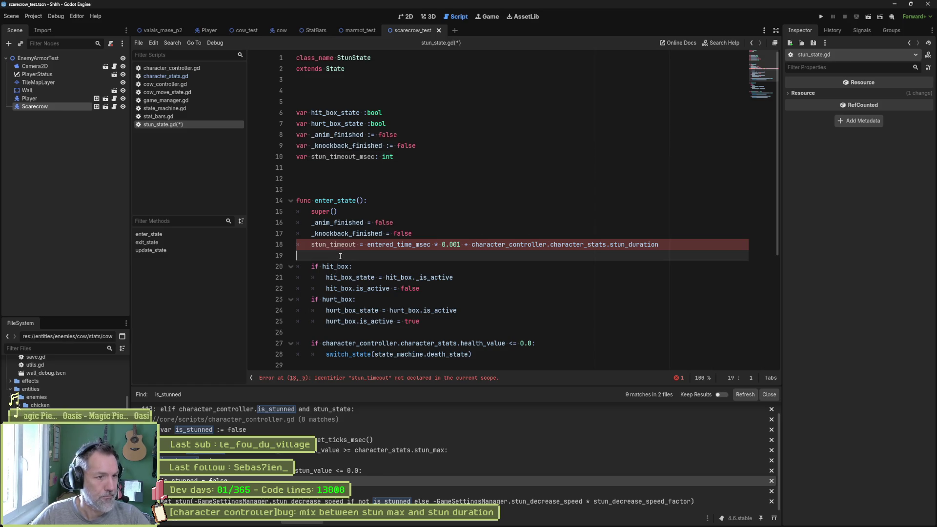
# Step: Make line 18 assign stun_timeout_msec and delete the * 0.001 scaling
pyautogui.doubleClick(335, 156)
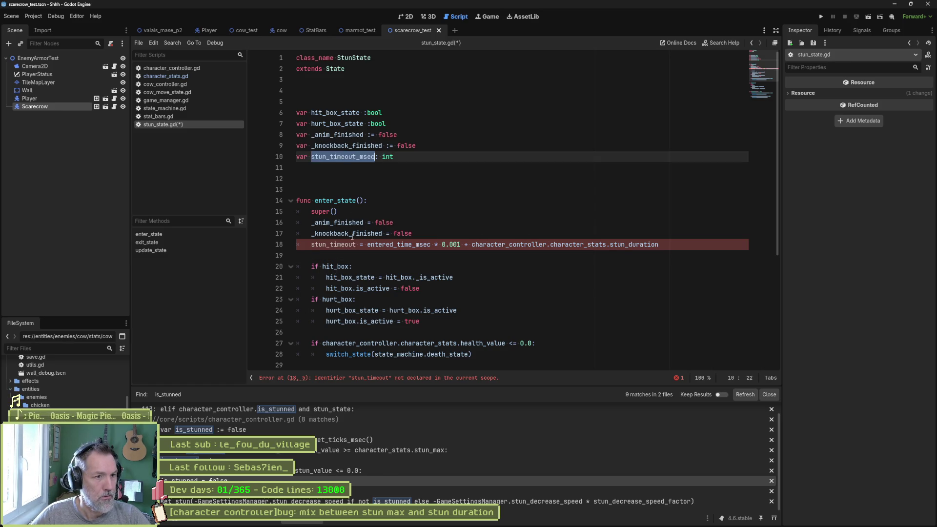
pyautogui.hotkey('ctrl', 'c')
pyautogui.doubleClick(342, 244)
pyautogui.hotkey('ctrl', 'v')
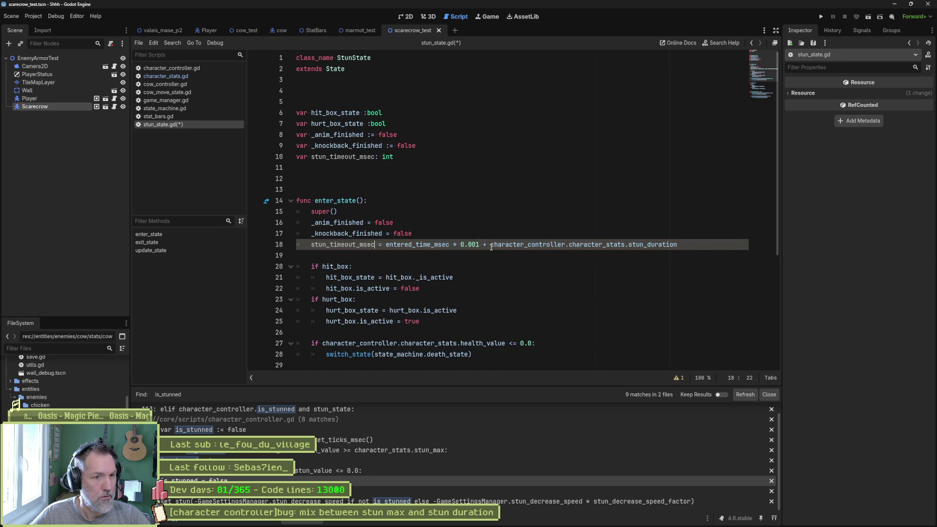
pyautogui.click(478, 244)
pyautogui.press('BackSpace')
pyautogui.press('BackSpace')
pyautogui.press('BackSpace')
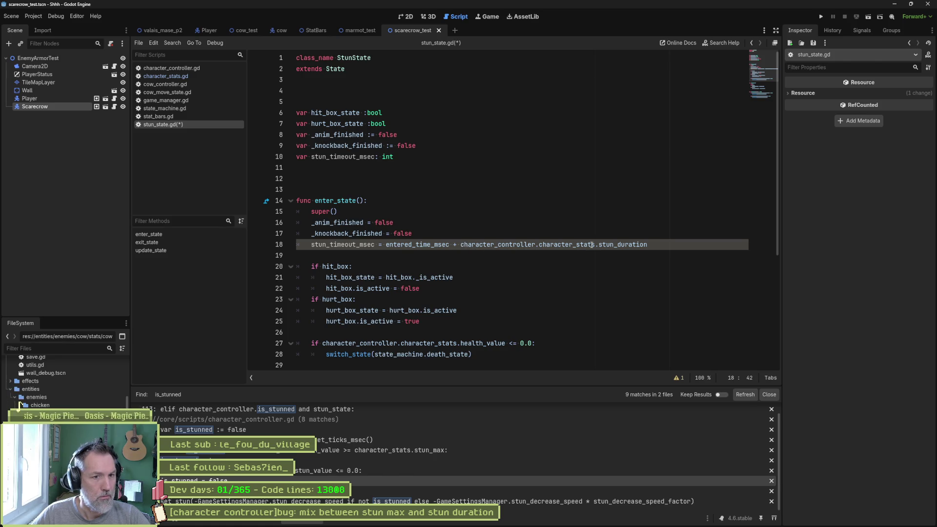
pyautogui.keyDown('ctrl'); pyautogui.click(610, 245); pyautogui.keyUp('ctrl')
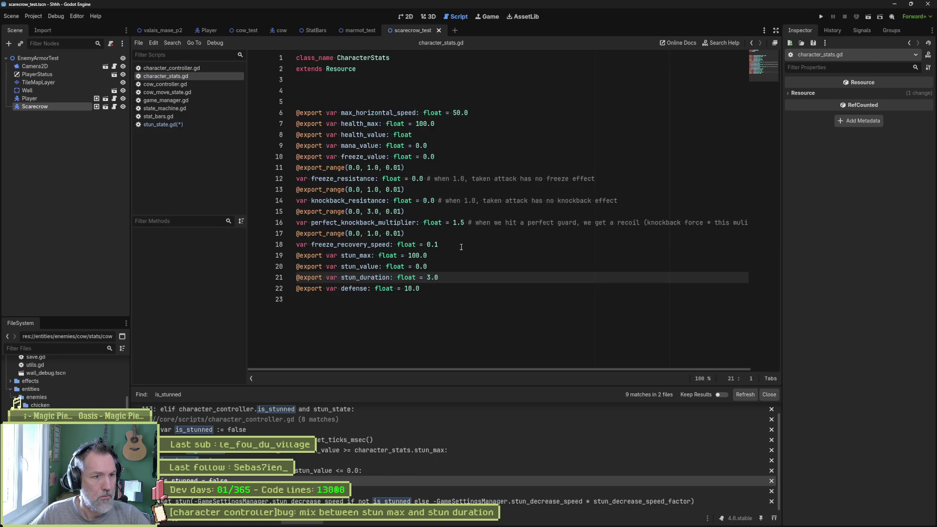
# Step: Change the stats variable to 'stun_duration_msec: int = 3000' and save character_stats.gd
pyautogui.doubleClick(407, 277)
pyautogui.write('int')
pyautogui.press('Left')
pyautogui.press('Left')
pyautogui.press('Left')
pyautogui.write('_msec')
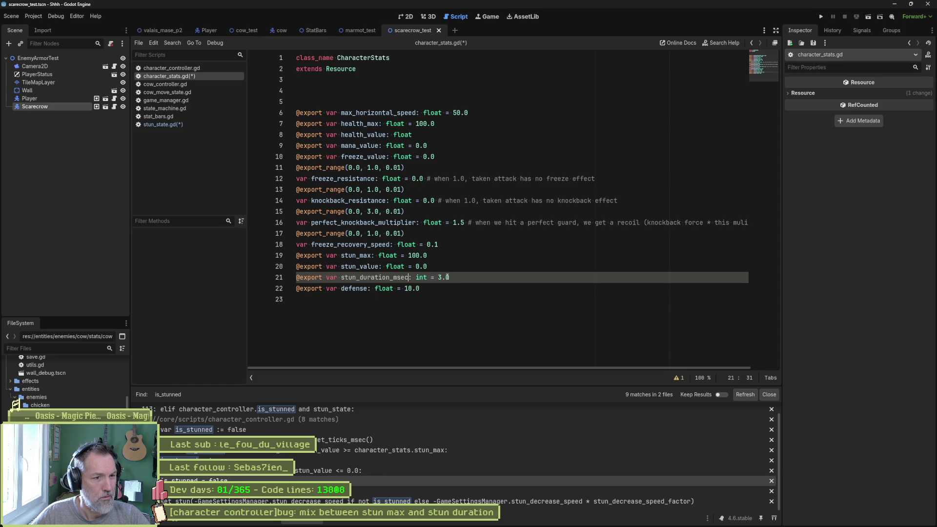
pyautogui.click(447, 277)
pyautogui.press('BackSpace')
pyautogui.press('BackSpace')
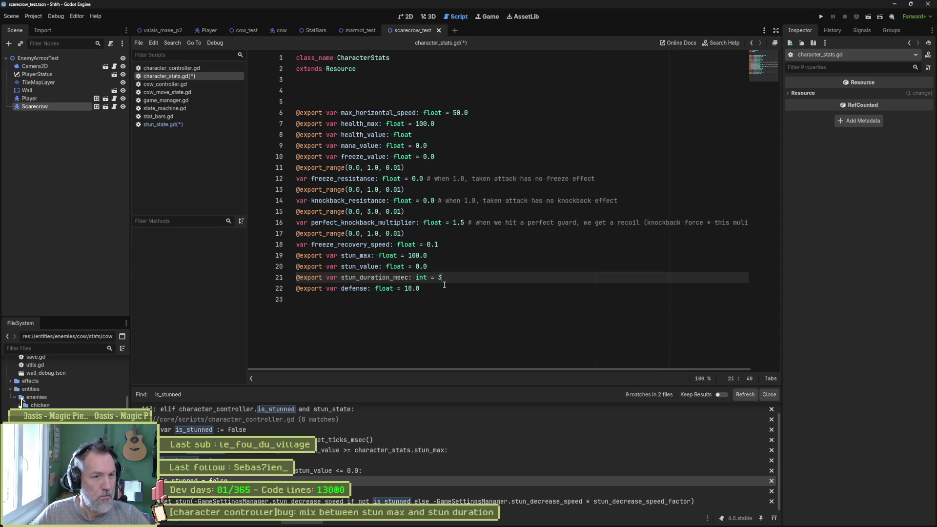
pyautogui.write('000')
pyautogui.hotkey('ctrl', 's')
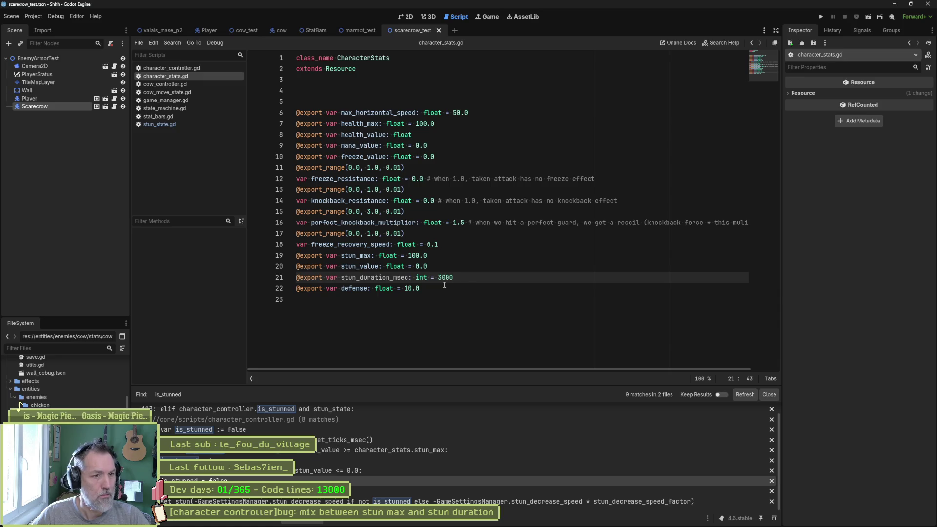
pyautogui.press('Up')
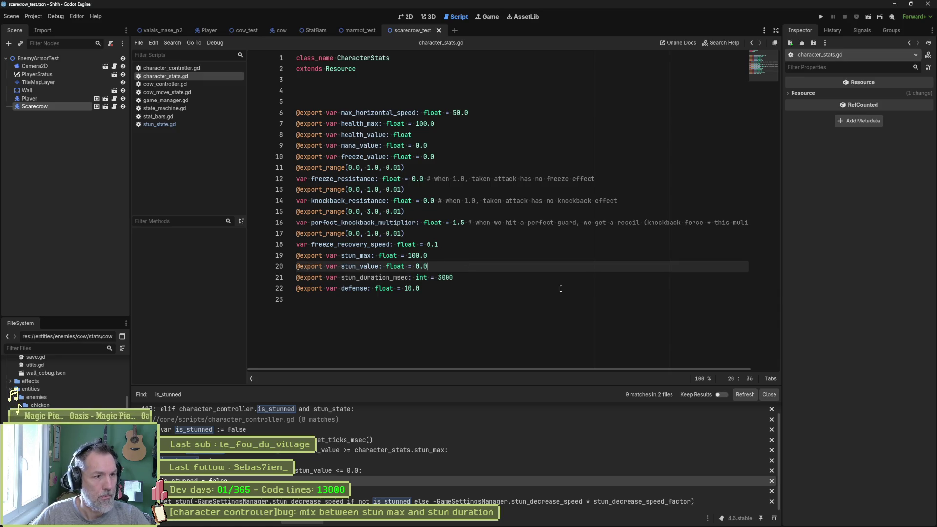
pyautogui.moveTo(411, 236); pyautogui.dragTo(294, 242)
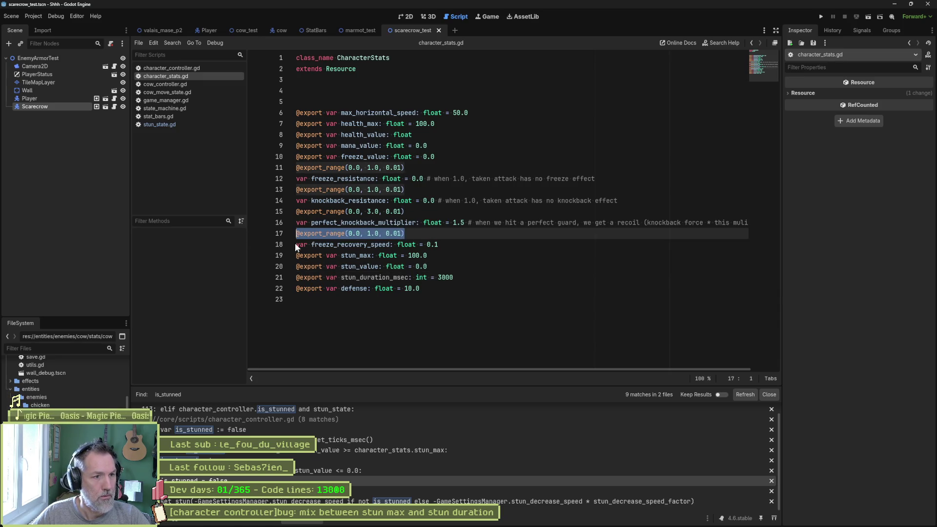
pyautogui.click(445, 267)
pyautogui.press('Return')
pyautogui.hotkey('ctrl', 'v')
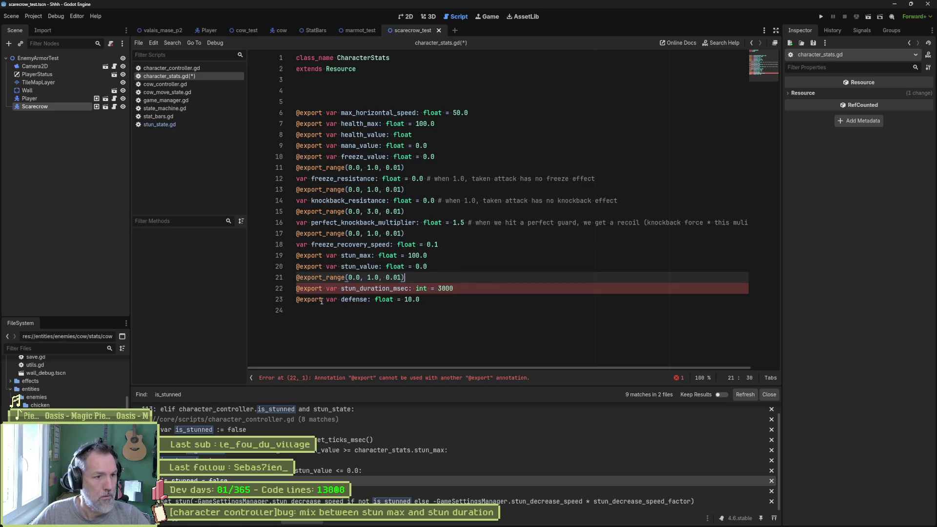
pyautogui.doubleClick(314, 288)
pyautogui.press('BackSpace')
pyautogui.press('BackSpace')
pyautogui.press('Delete')
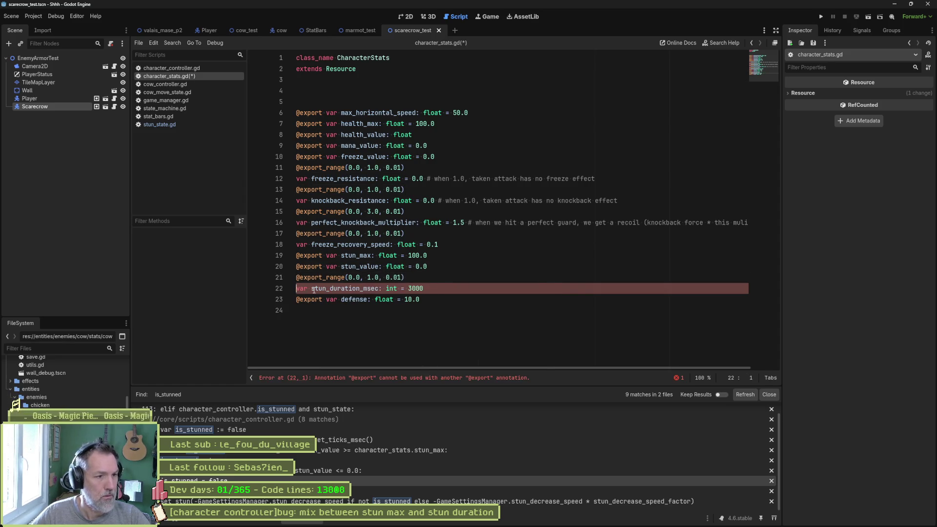
# Step: Set the export range minimum to 0 and maximum to 20000
pyautogui.click(358, 279)
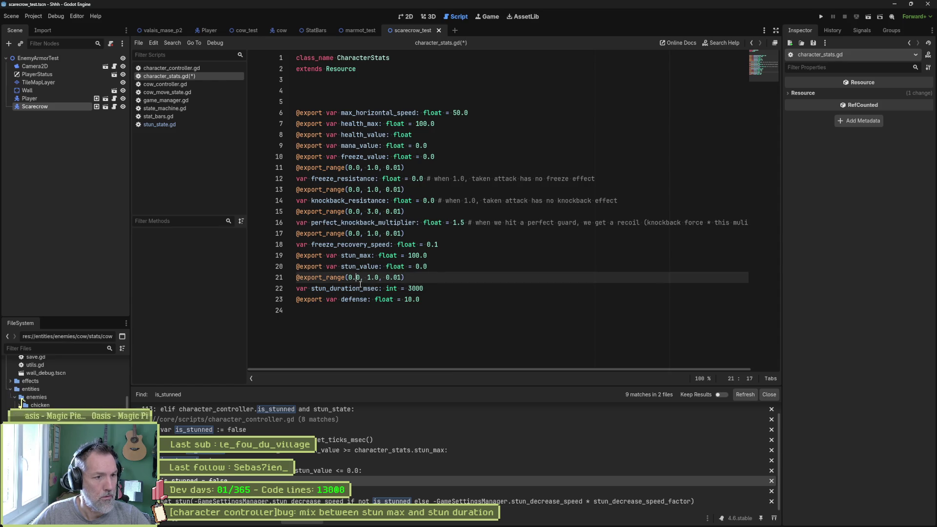
pyautogui.press('BackSpace')
pyautogui.press('Delete')
pyautogui.click(365, 279)
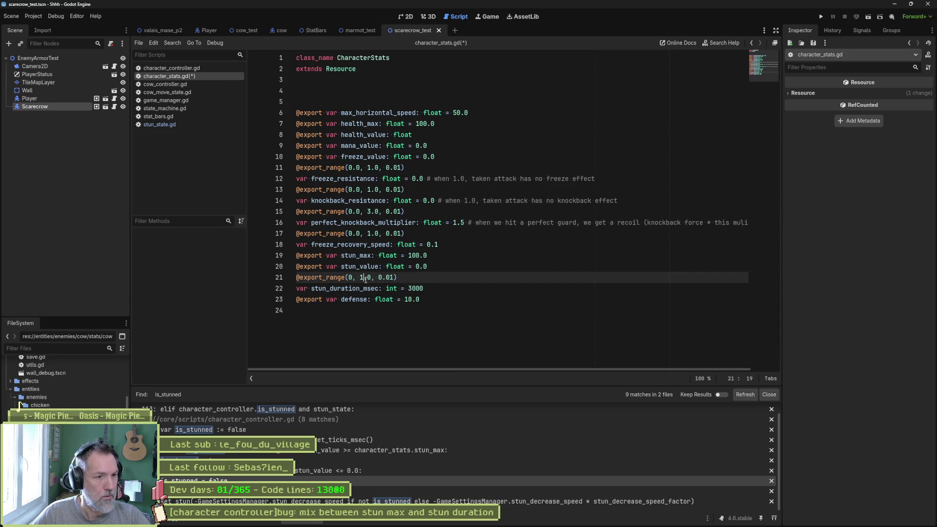
pyautogui.press('Delete')
pyautogui.write('000')
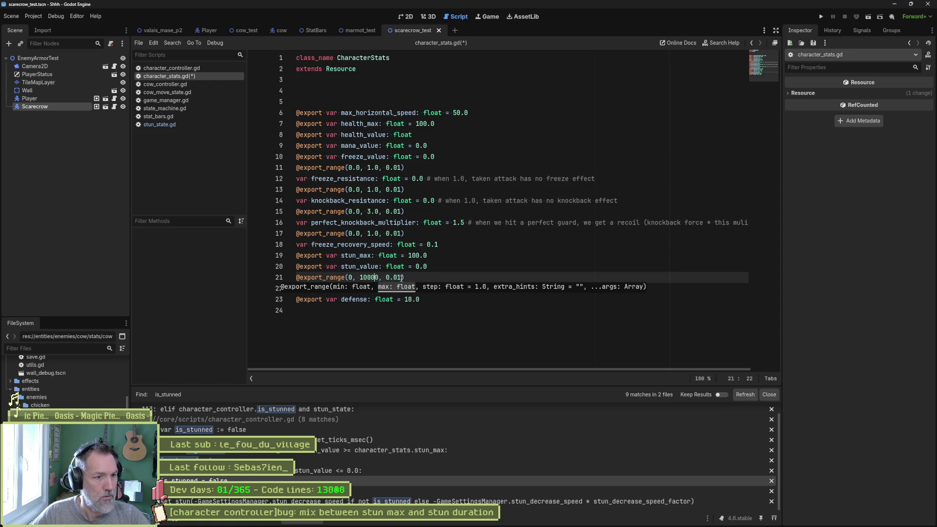
pyautogui.press('Left')
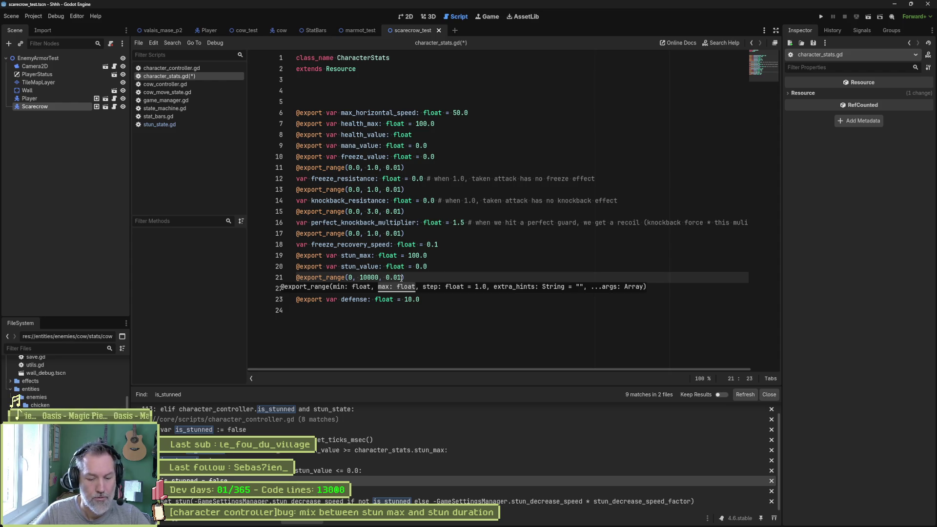
pyautogui.press('Delete')
pyautogui.write('2')
# Step: Set the export range step to 3000 and save character_stats.gd
pyautogui.doubleClick(401, 277)
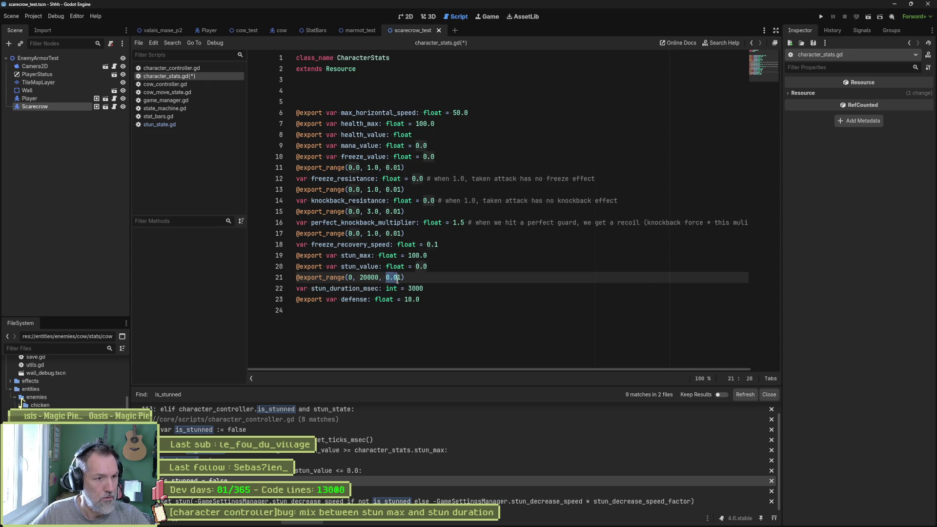
pyautogui.write('3000')
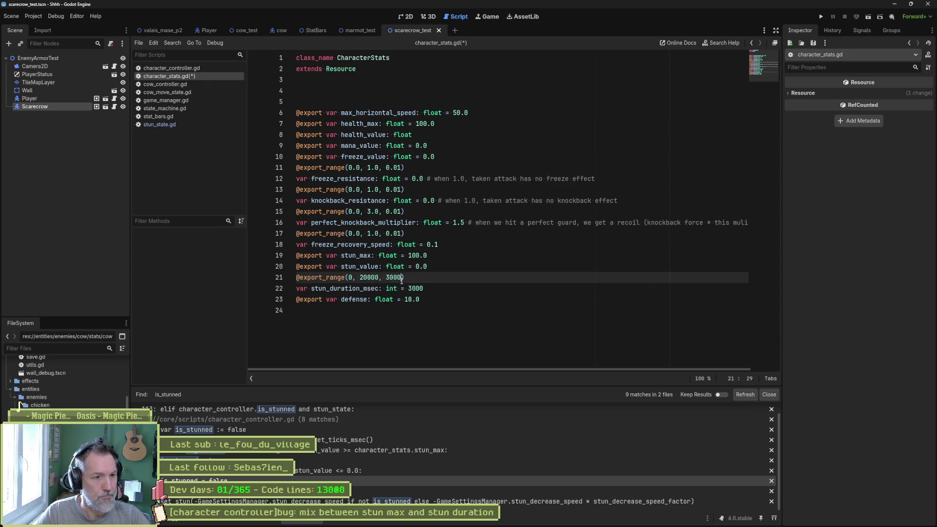
pyautogui.click(467, 265)
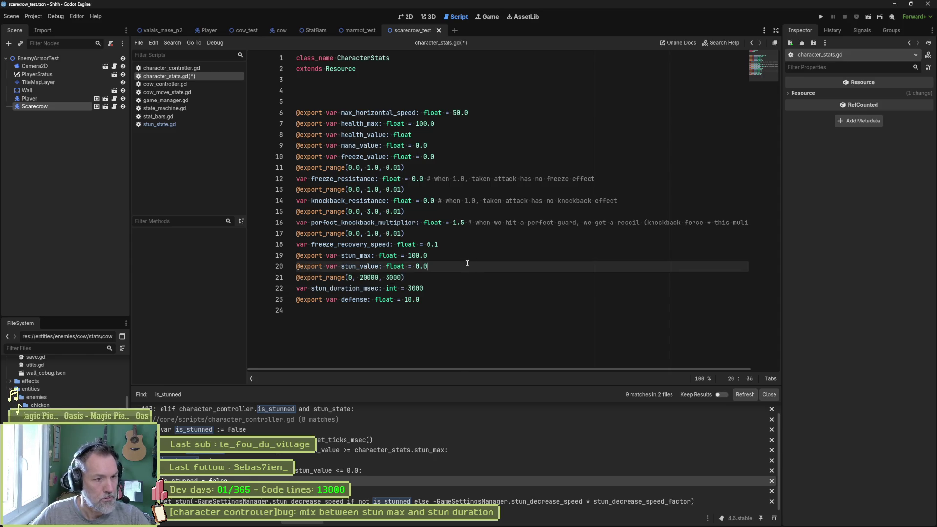
pyautogui.hotkey('ctrl', 's')
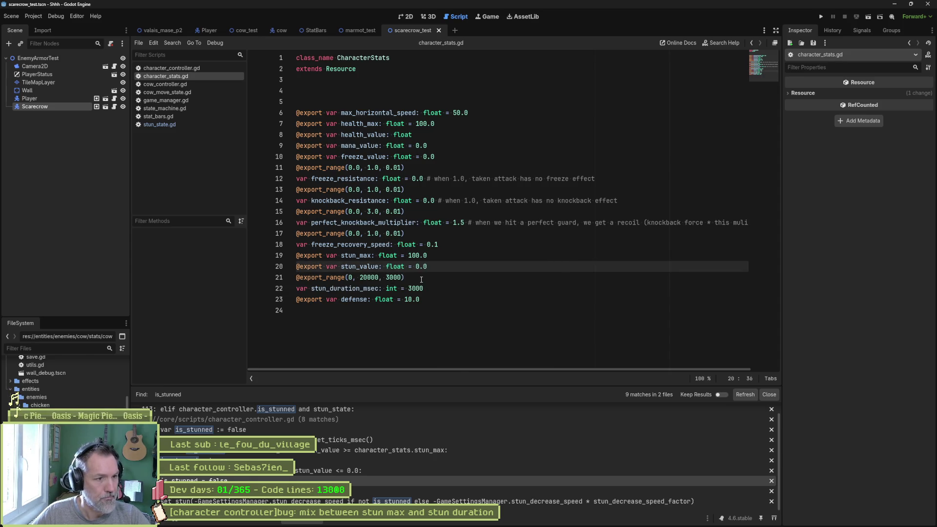
pyautogui.hotkey('alt', 'Left')
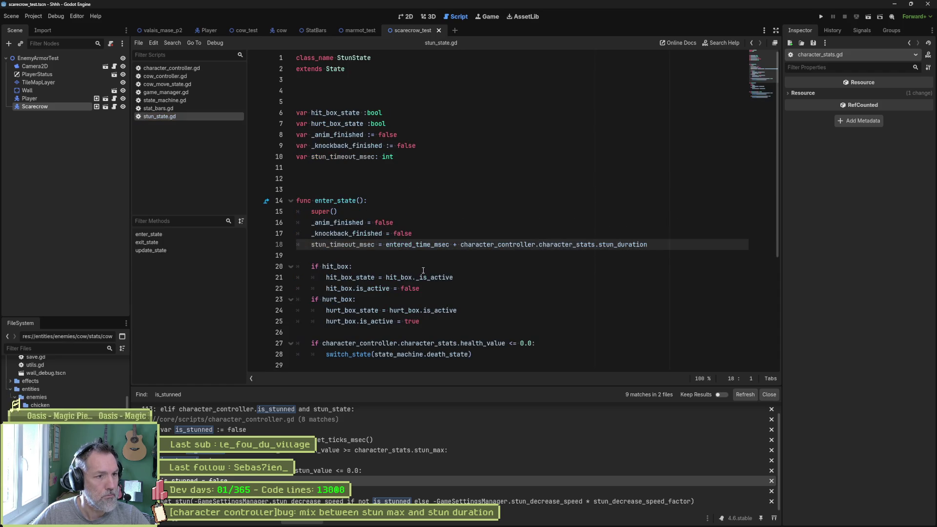
# Step: Rename stun_timeout_msec to _stun_timeout_msec on lines 10 and 18, save, and review its uses
pyautogui.click(312, 156)
pyautogui.write('_')
pyautogui.doubleClick(344, 156)
pyautogui.hotkey('ctrl', 'c')
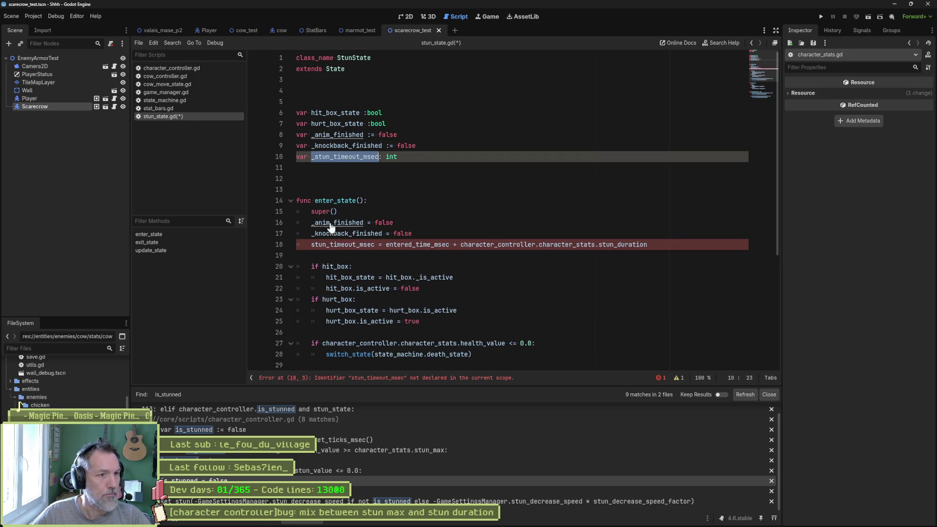
pyautogui.doubleClick(345, 244)
pyautogui.hotkey('ctrl', 'v')
pyautogui.hotkey('ctrl', 's')
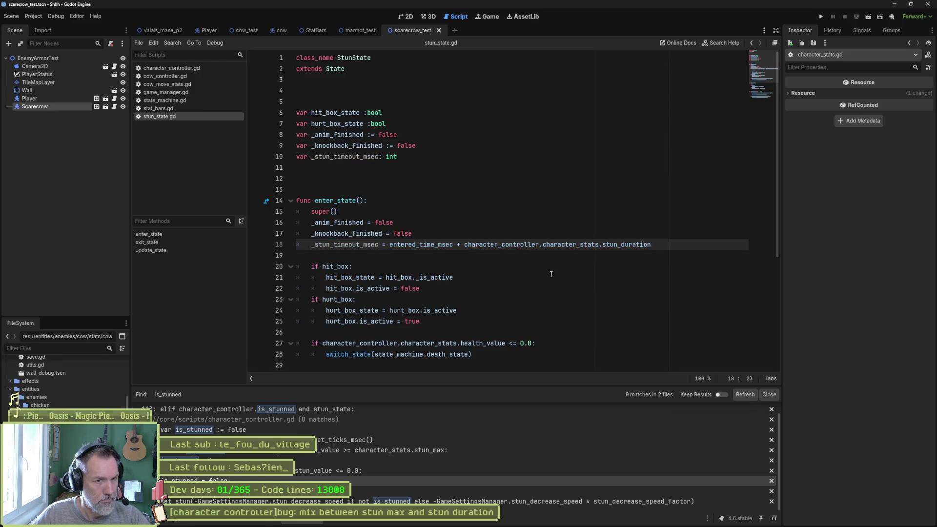
pyautogui.doubleClick(361, 247)
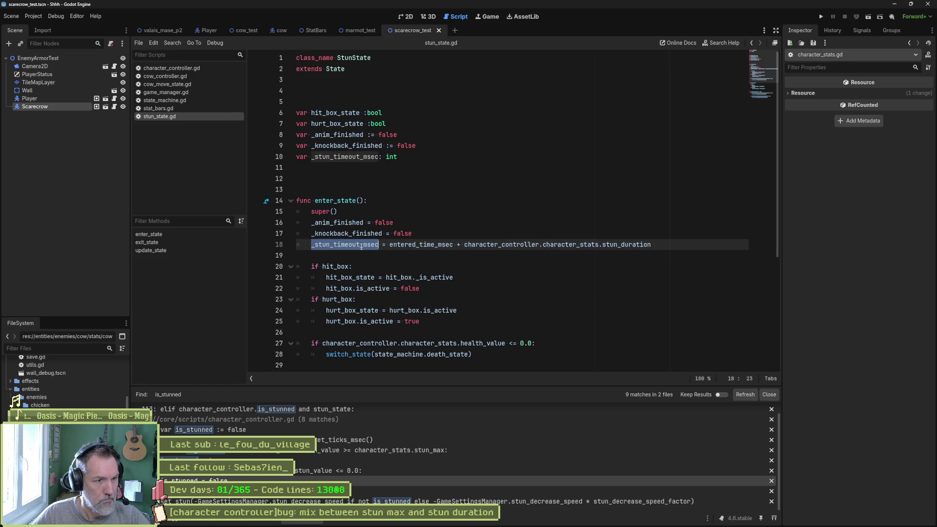
pyautogui.scroll(-4, 492, 272)
pyautogui.scroll(-1, 426, 283)
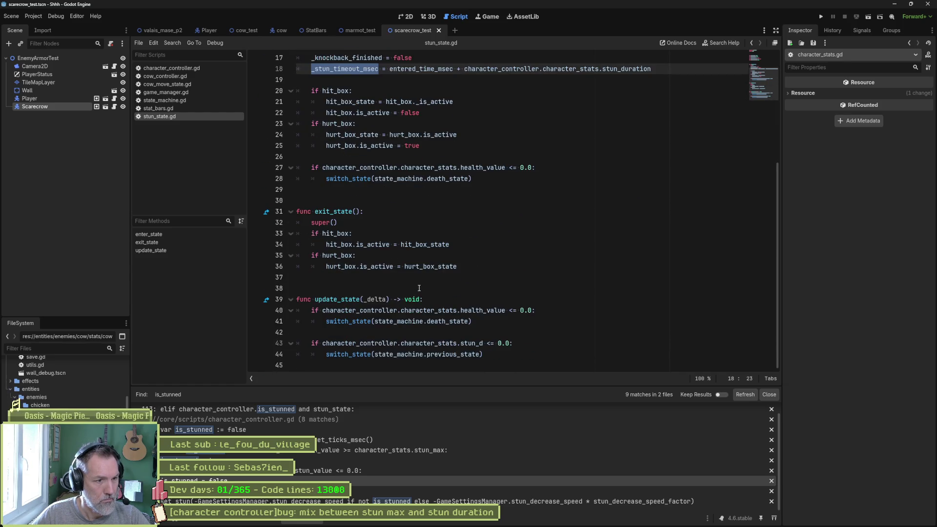
# Step: Add 'if Time.get_ticks_msec() - entered_time_msec >= _stun_timeout_msec:' to update_state
pyautogui.click(435, 300)
pyautogui.press('Return')
pyautogui.write('if ')
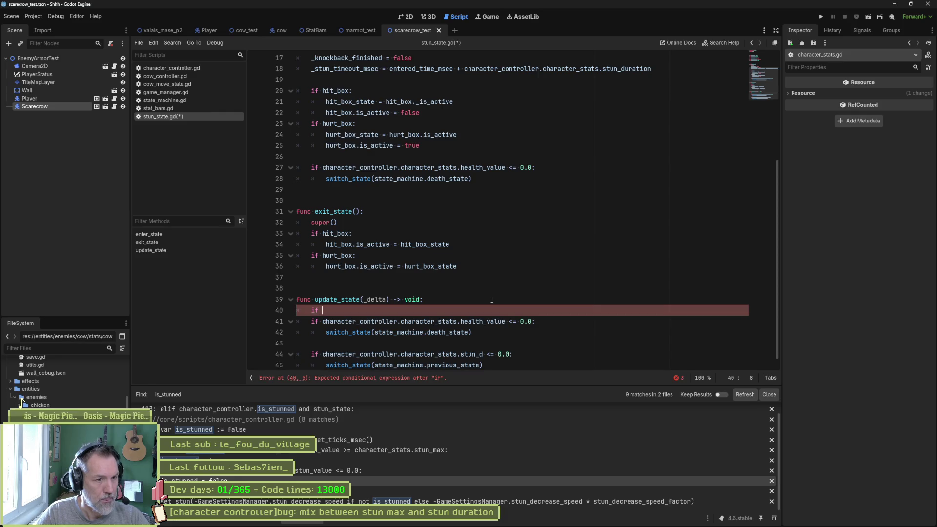
pyautogui.write('_stun_timeout_msec')
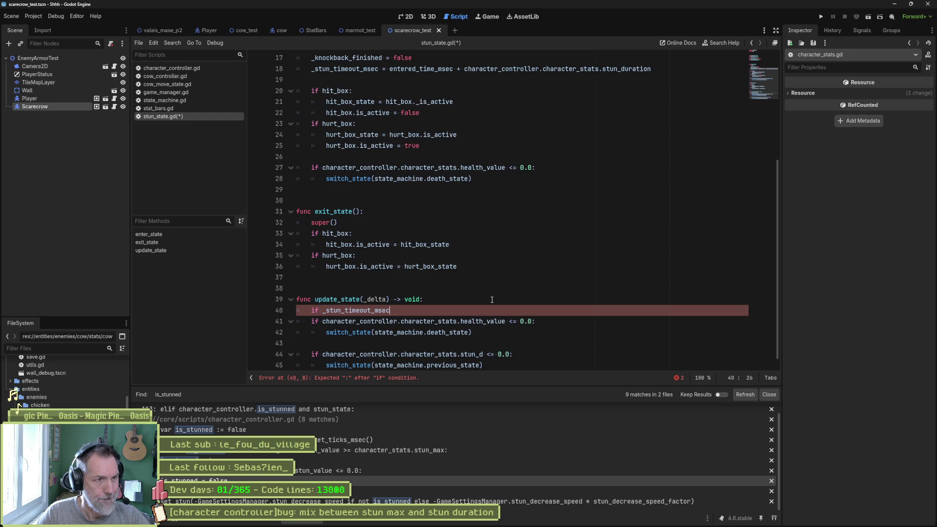
pyautogui.hotkey('ctrl', 'Left')
pyautogui.write('Time. ')
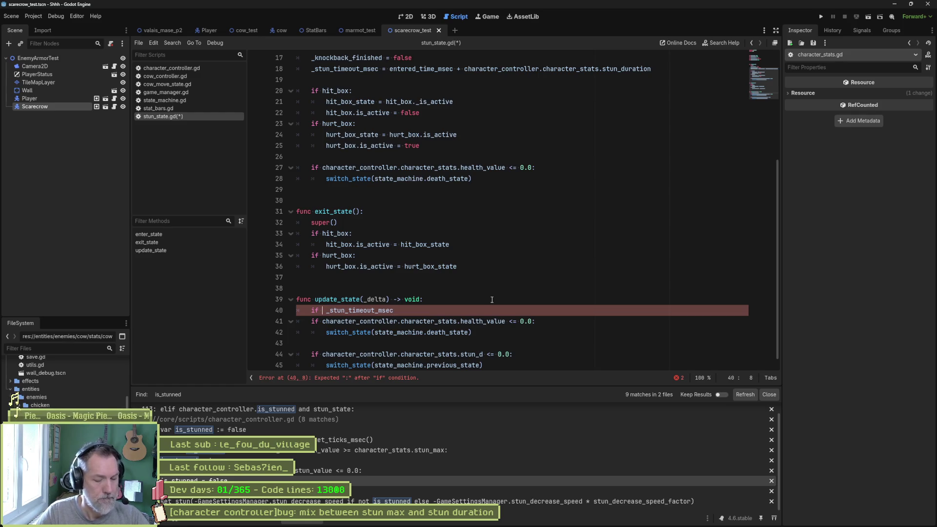
pyautogui.write('get_ti')
pyautogui.press('Return')
pyautogui.write('- ')
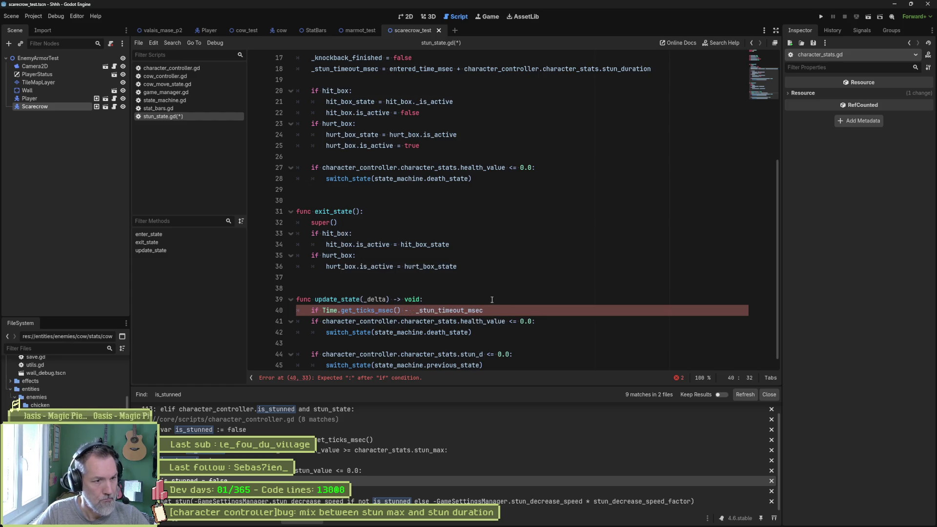
pyautogui.write('enter')
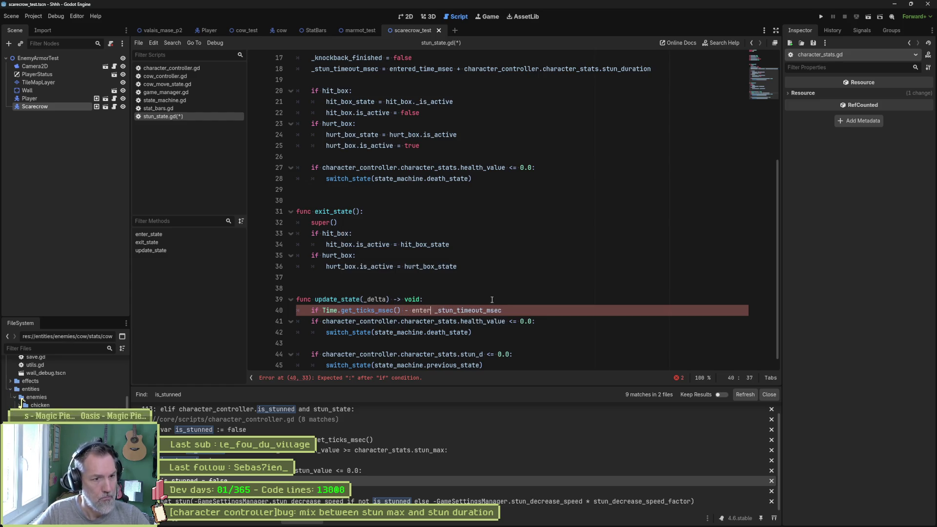
pyautogui.press('Return')
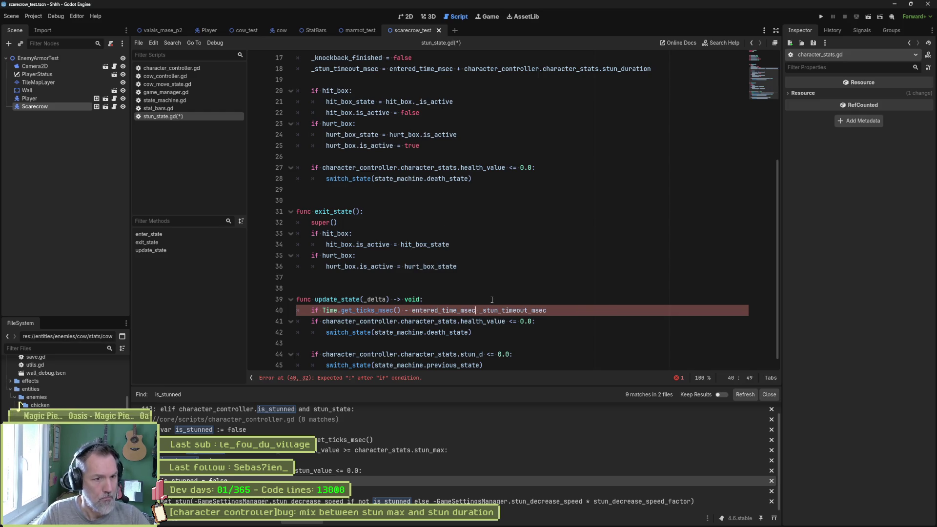
pyautogui.write('> ')
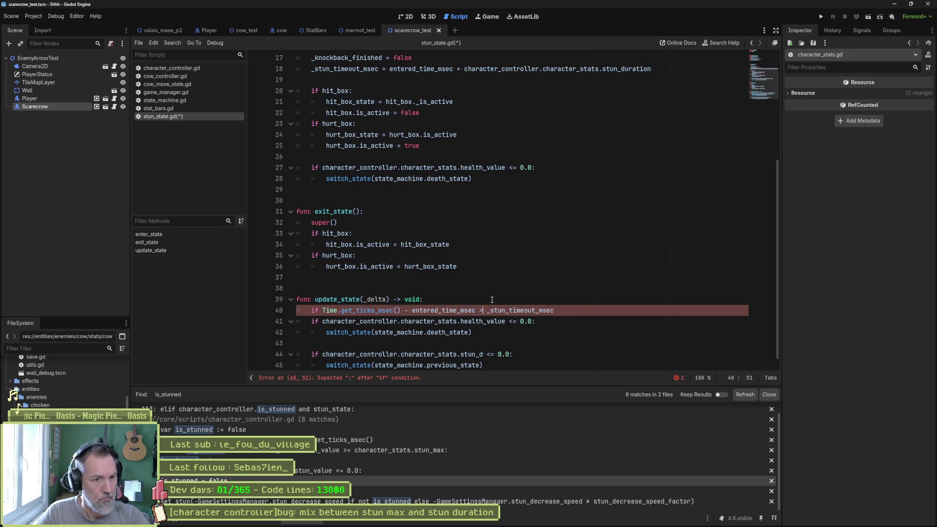
pyautogui.write('=')
pyautogui.press('End')
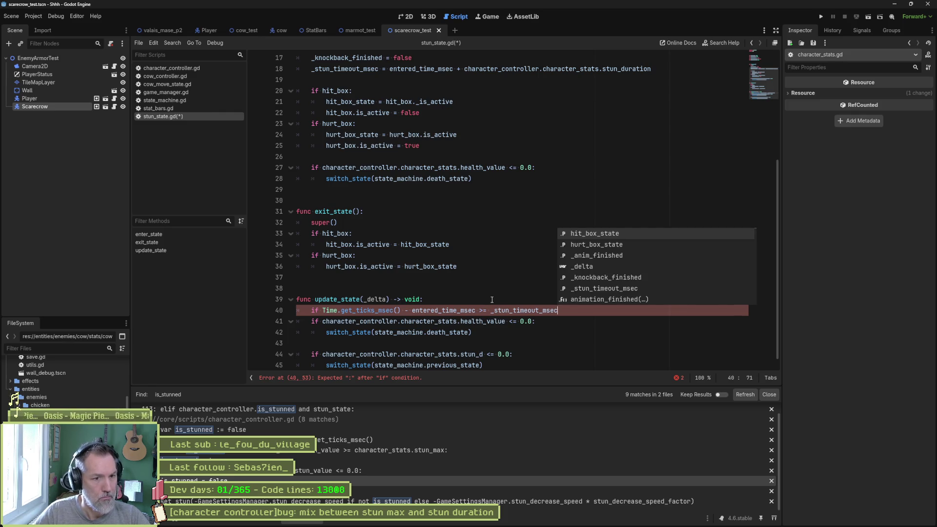
pyautogui.write(':')
# Step: Add a " stun finisehd" print_debug inside it, save, and run the test scene with F6
pyautogui.press('Return')
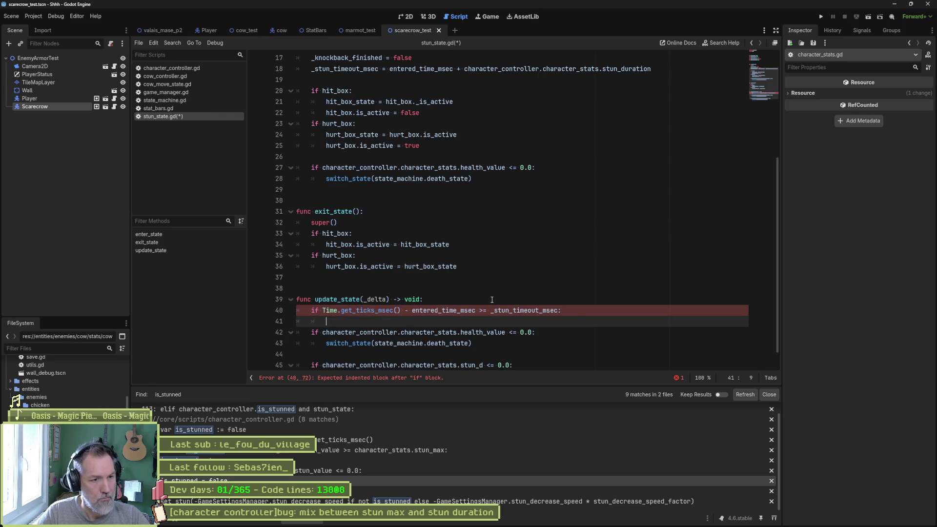
pyautogui.write('print_debug(s')
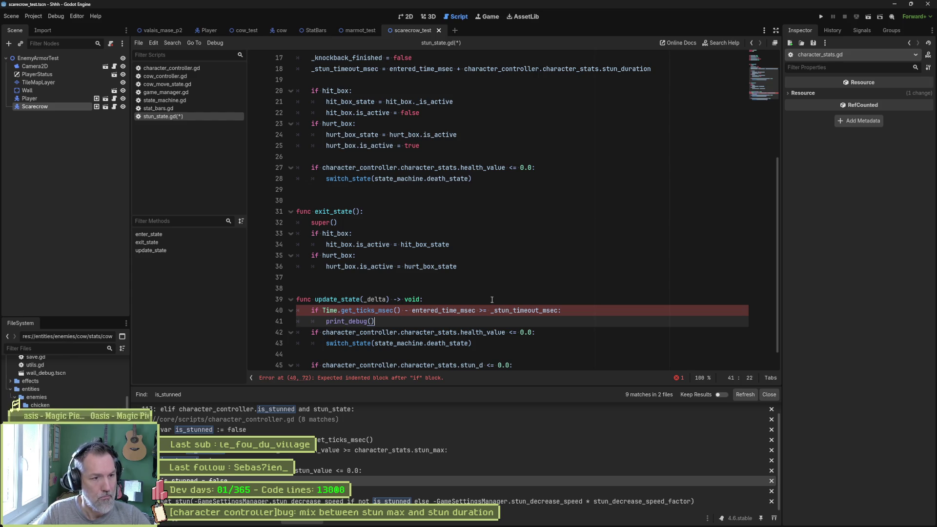
pyautogui.write('elf, " ')
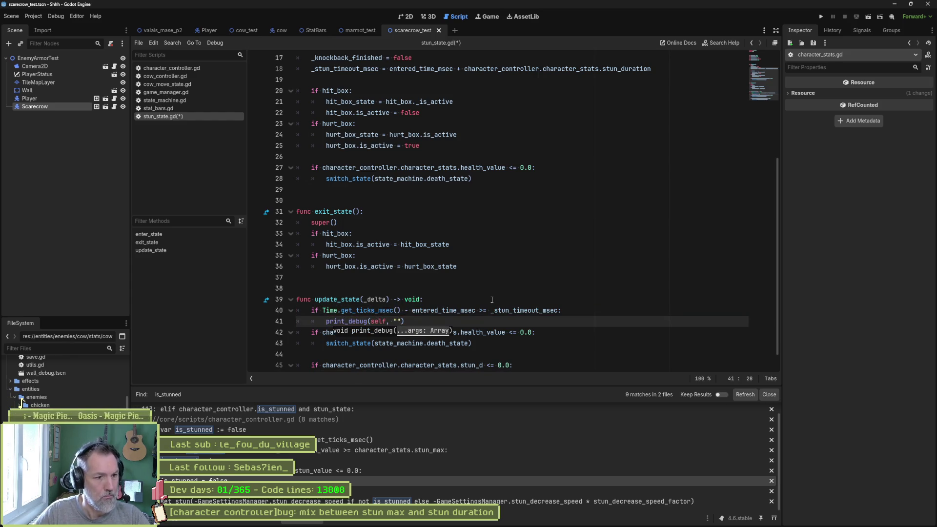
pyautogui.write('stun finisehd')
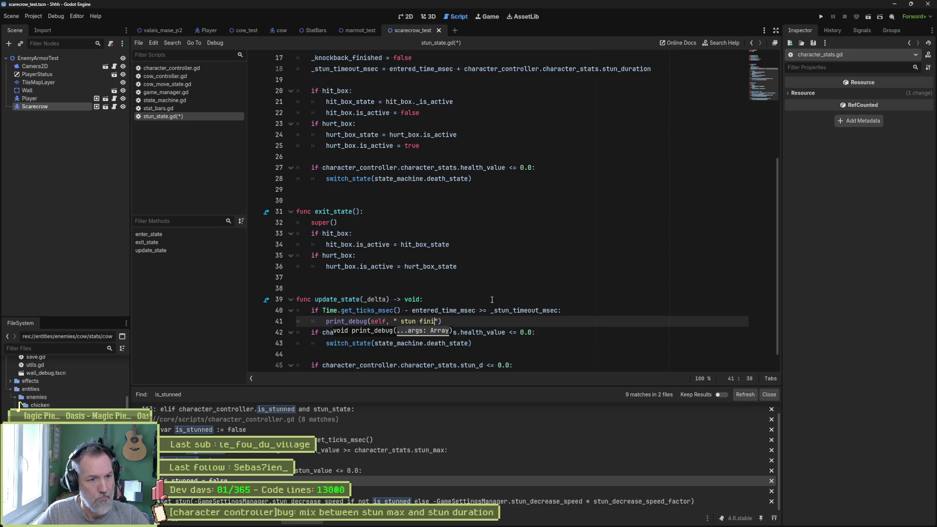
pyautogui.hotkey('ctrl', 's')
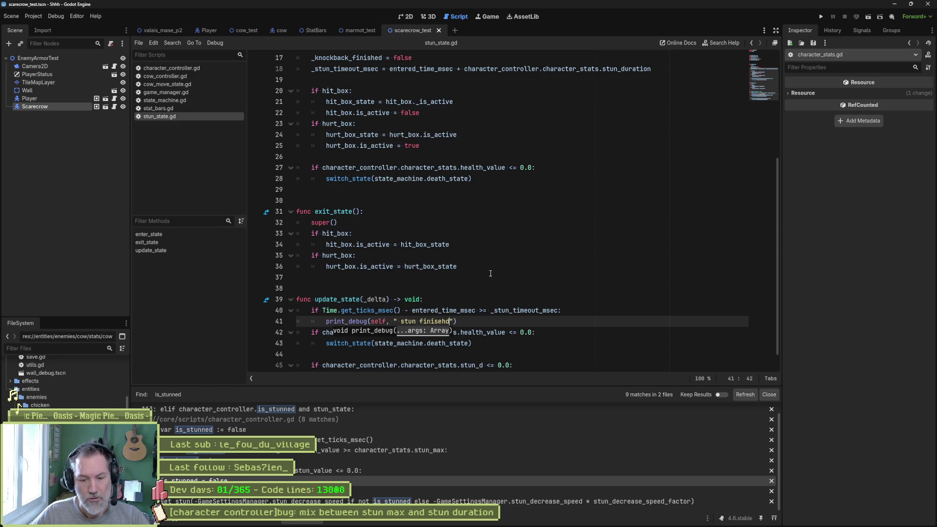
pyautogui.press('F6')
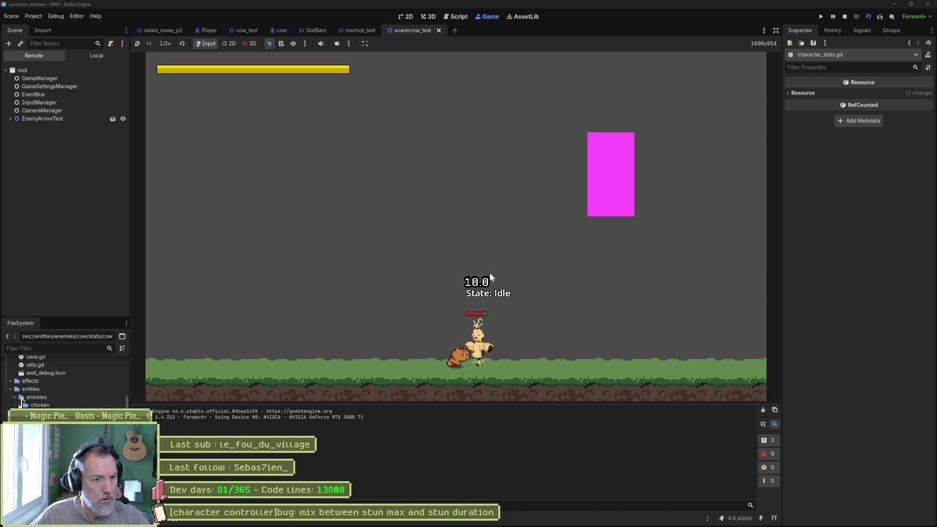
# Step: Stop the running test scene, run it once more with F6, and stop it again
pyautogui.press('F8')
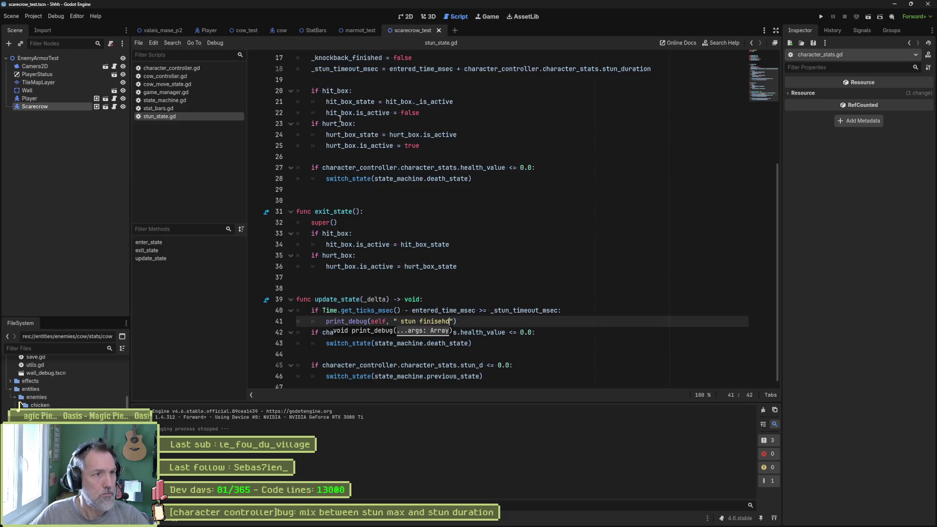
pyautogui.doubleClick(350, 299)
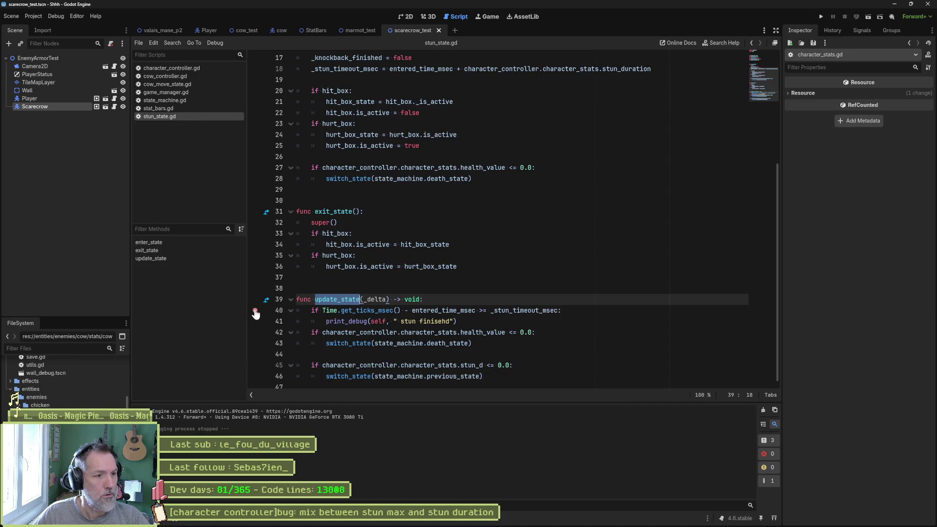
pyautogui.press('F6')
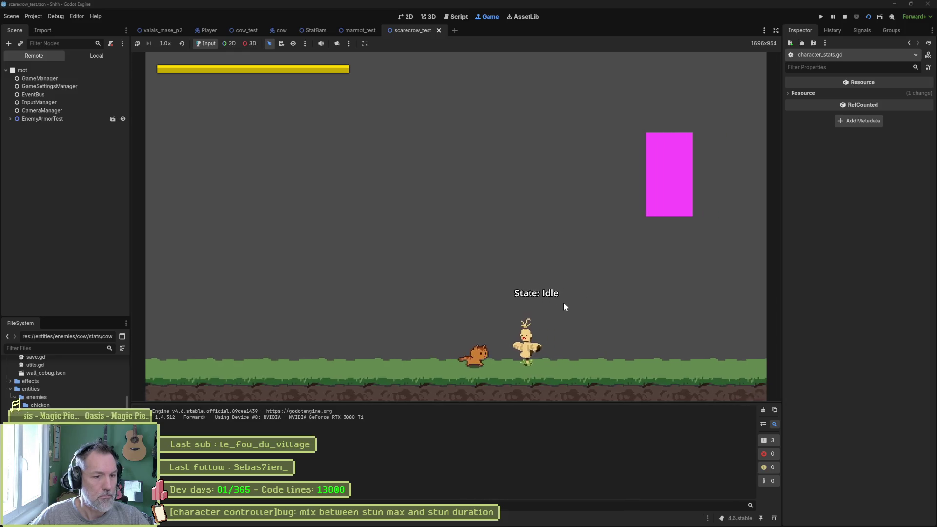
pyautogui.press('F8')
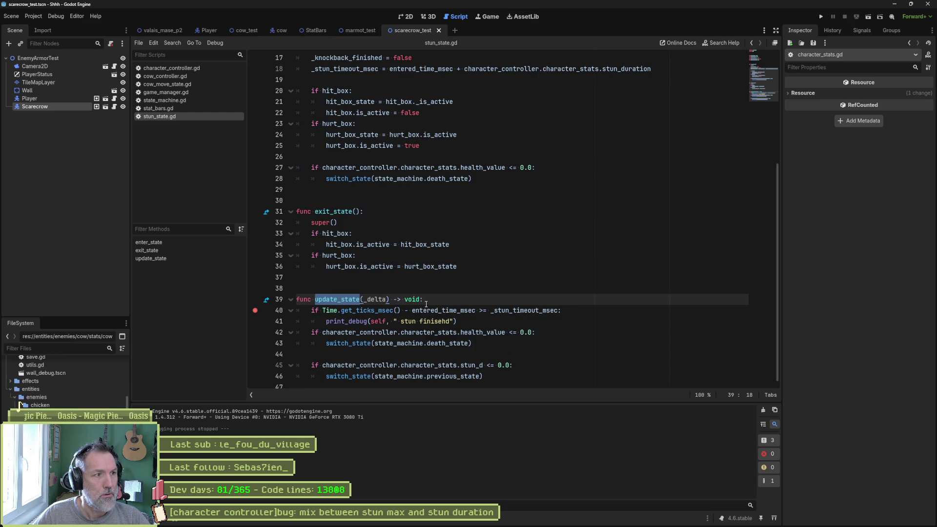
# Step: Open scarecrow.tscn and its stun state script, comparing its stun_value check with stun_state.gd
pyautogui.click(96, 107)
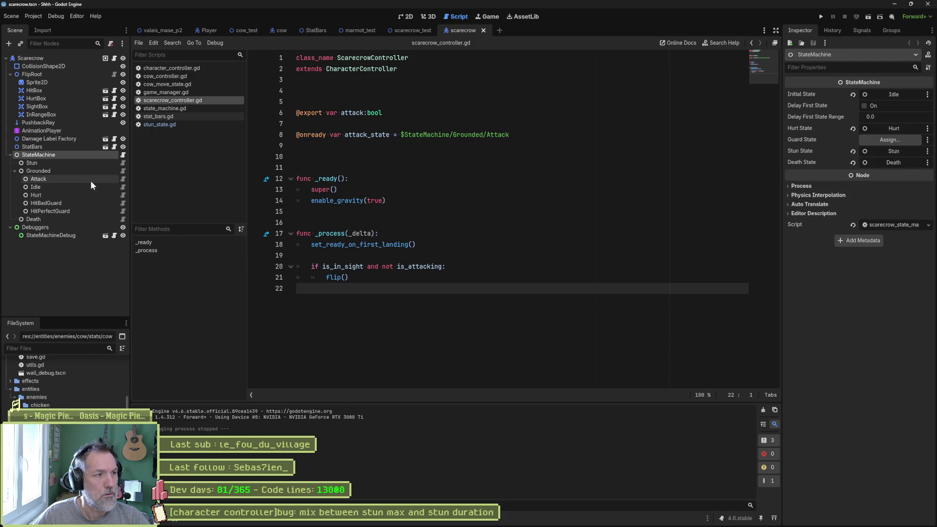
pyautogui.click(123, 163)
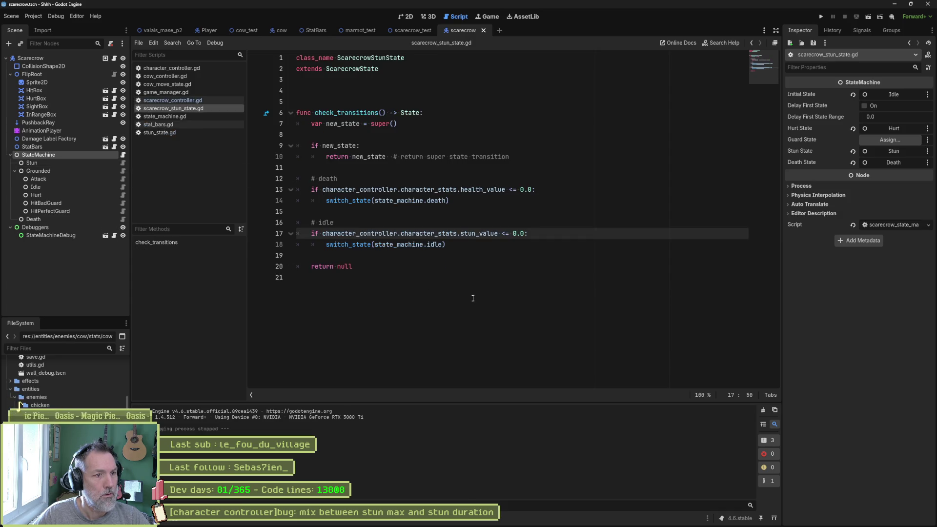
pyautogui.moveTo(480, 237); pyautogui.dragTo(504, 233)
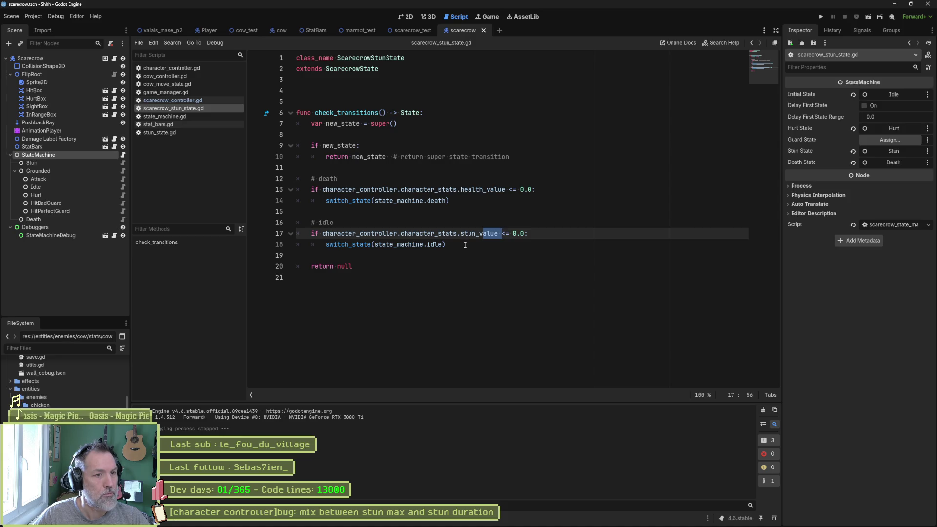
pyautogui.click(158, 133)
pyautogui.scroll(-1, 451, 292)
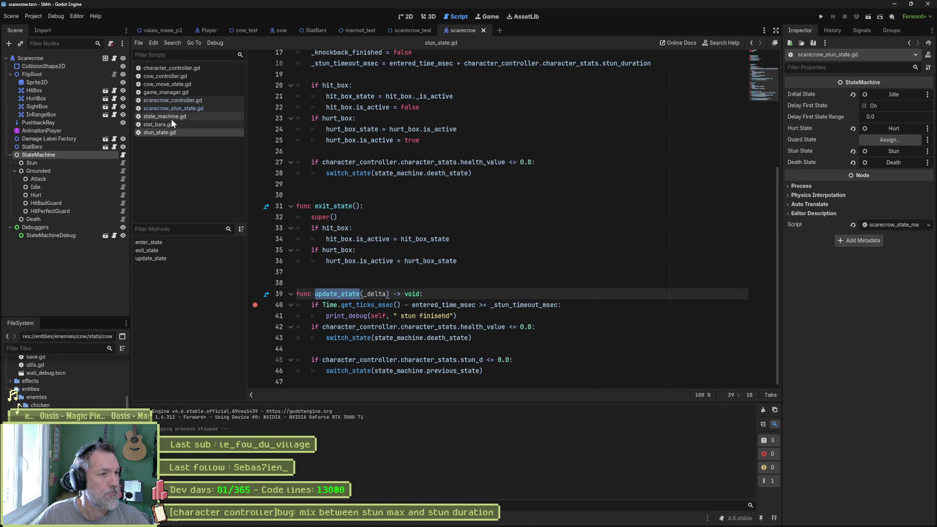
pyautogui.click(178, 109)
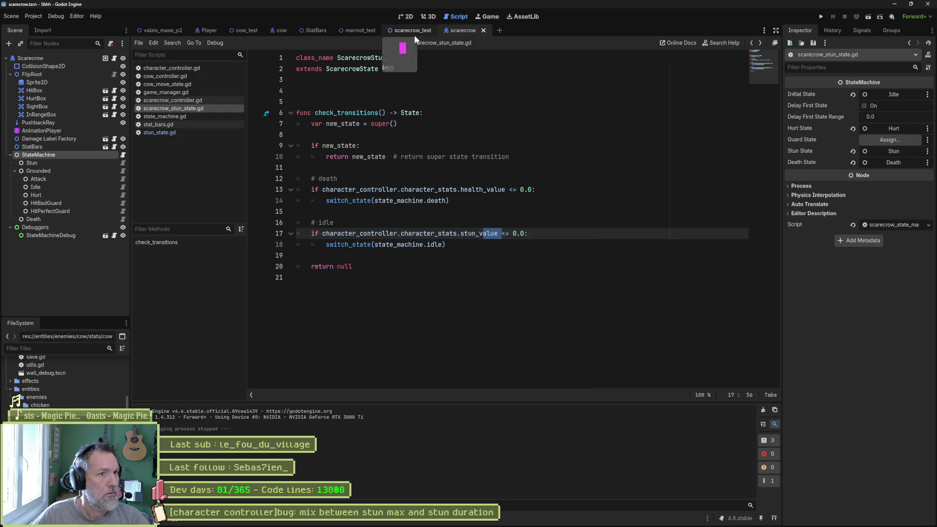
# Step: Make scarecrow_stun_state.gd extend StunState, comment out check_transitions, and run the project with F5
pyautogui.doubleClick(367, 73)
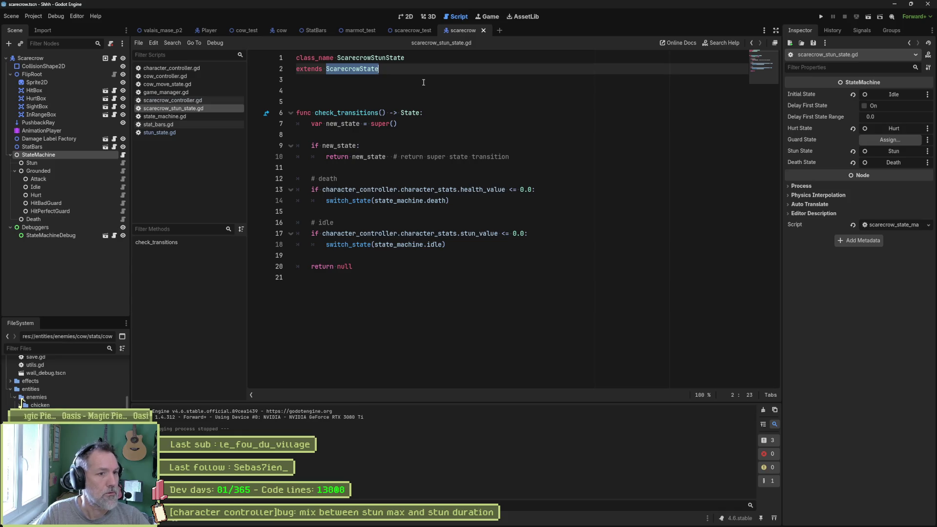
pyautogui.write('Stun')
pyautogui.press('Return')
pyautogui.moveTo(342, 113)
pyautogui.mouseDown()
pyautogui.moveTo(333, 223)
pyautogui.moveTo(341, 266)
pyautogui.mouseUp()
pyautogui.hotkey('ctrl', 'k')
pyautogui.keyDown('ctrl'); pyautogui.click(351, 70); pyautogui.keyUp('ctrl')
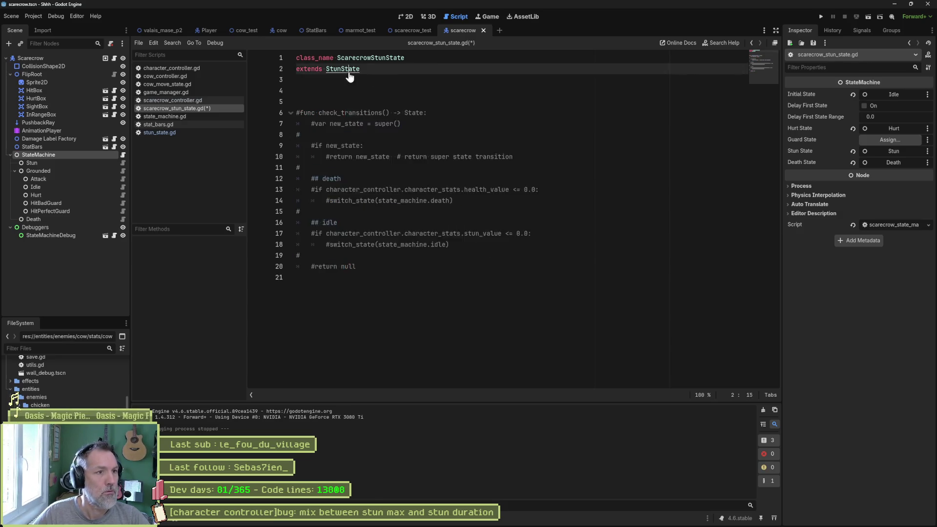
pyautogui.press('F5')
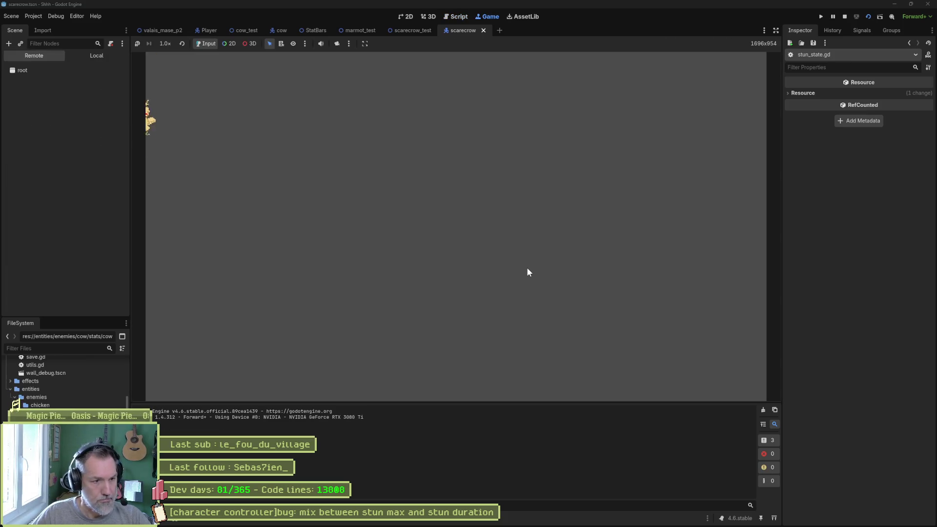
# Step: Stop the game, rerun the scarecrow_test scene, then stop the debug session
pyautogui.press('F8')
pyautogui.click(418, 29)
pyautogui.press('F6')
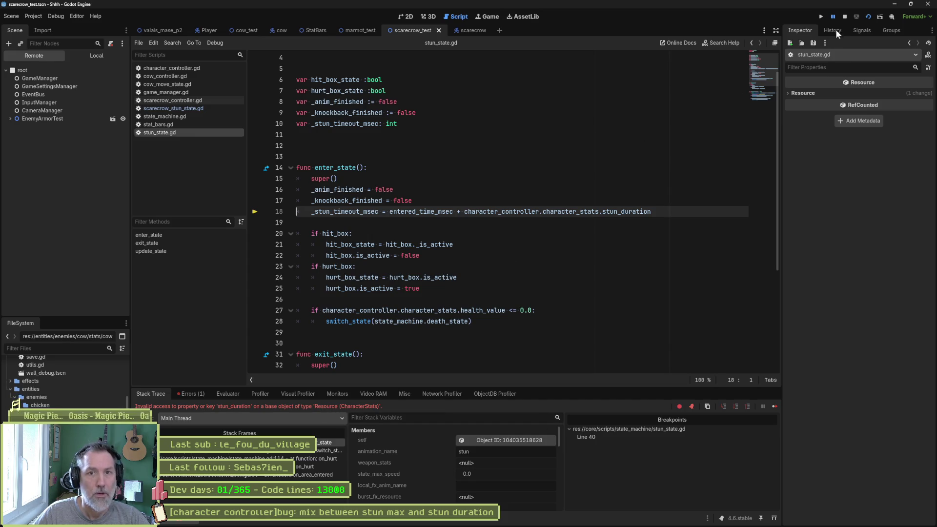
pyautogui.click(845, 16)
pyautogui.click(439, 190)
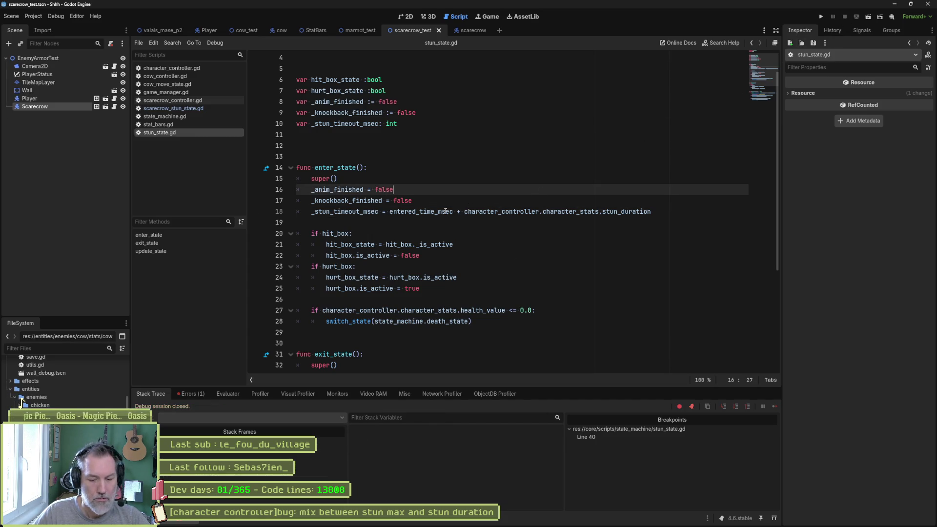
# Step: Select entered_time_msec, then quick-search 'chara' to open character_stats.gd
pyautogui.doubleClick(446, 211)
pyautogui.hotkey('shift', 'alt', 'o')
pyautogui.write('chara')
pyautogui.press('Down')
pyautogui.press('Return')
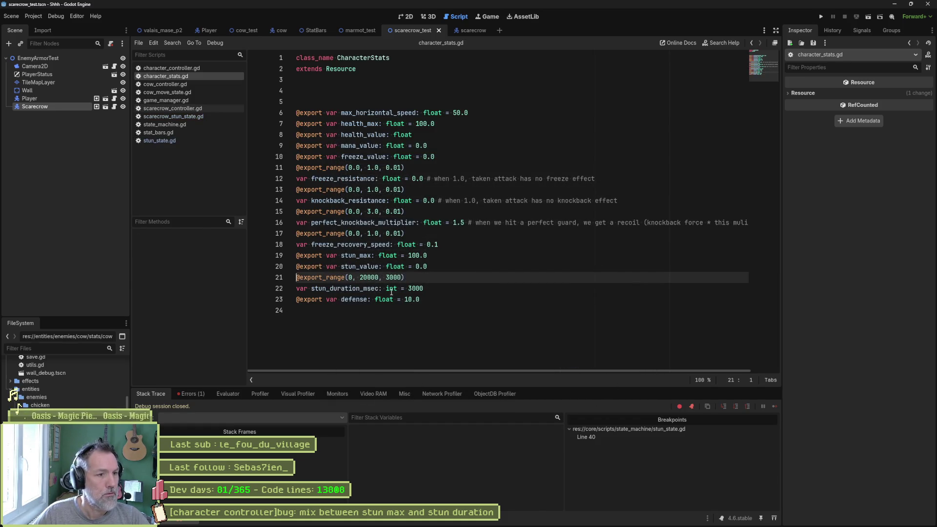
# Step: Copy the stun_duration_msec name, check the invalid-access error, and jump to its line
pyautogui.doubleClick(344, 288)
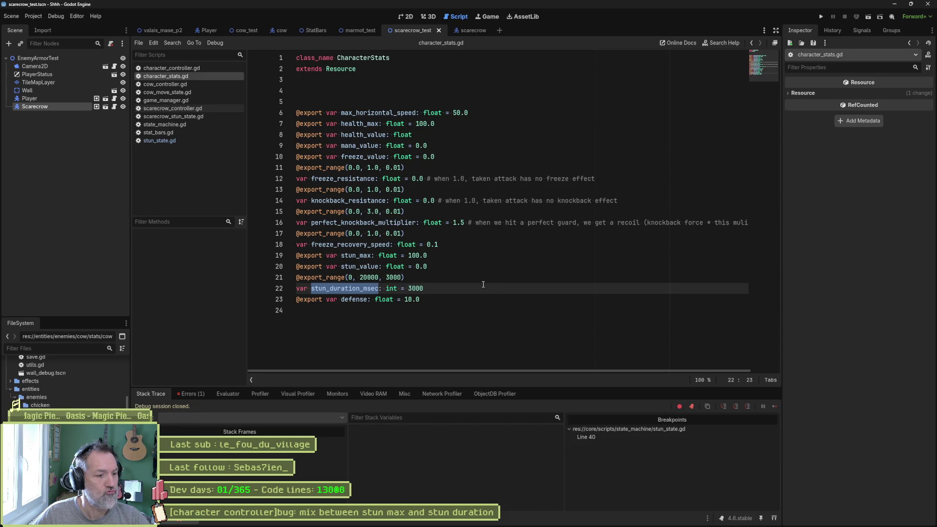
pyautogui.click(193, 394)
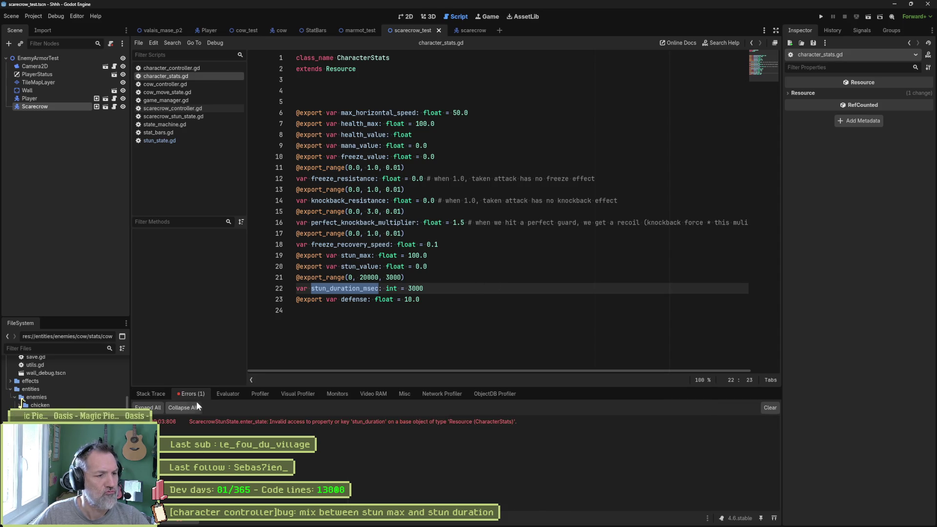
pyautogui.moveTo(415, 426)
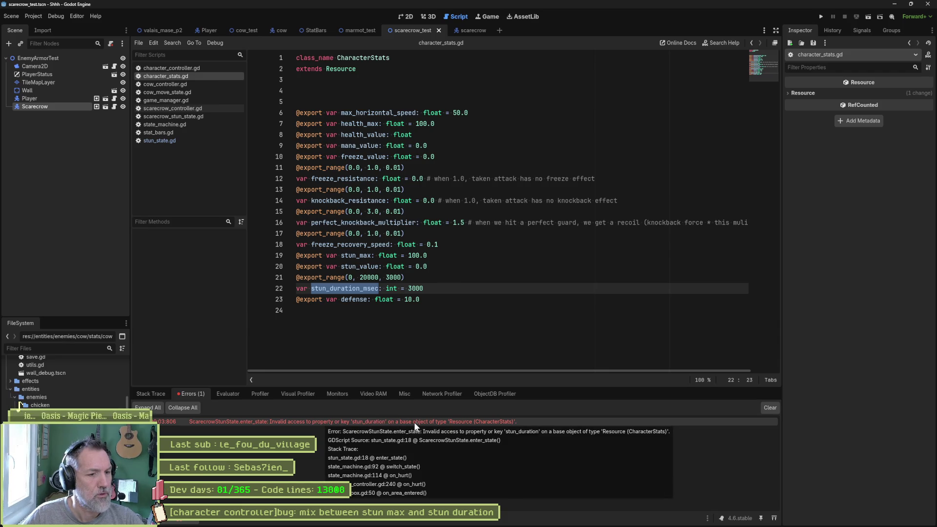
pyautogui.doubleClick(417, 422)
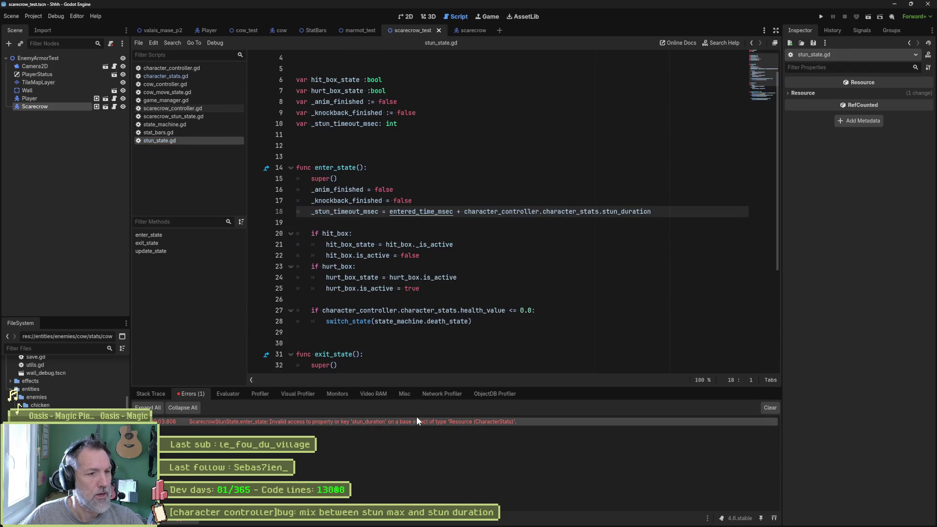
# Step: Try stun_duration_sec on line 18, then correct it to stun_duration_msec and rerun
pyautogui.click(378, 211)
pyautogui.click(653, 213)
pyautogui.write('.')
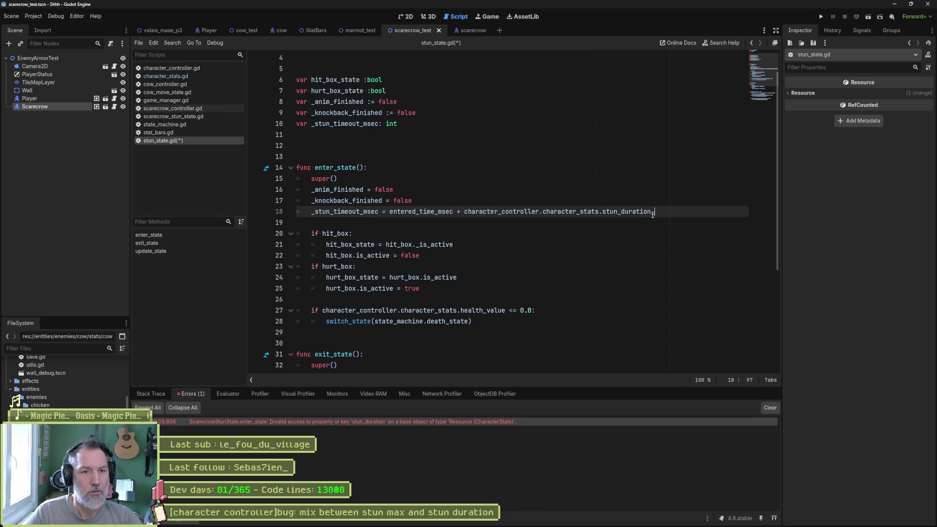
pyautogui.write('sec')
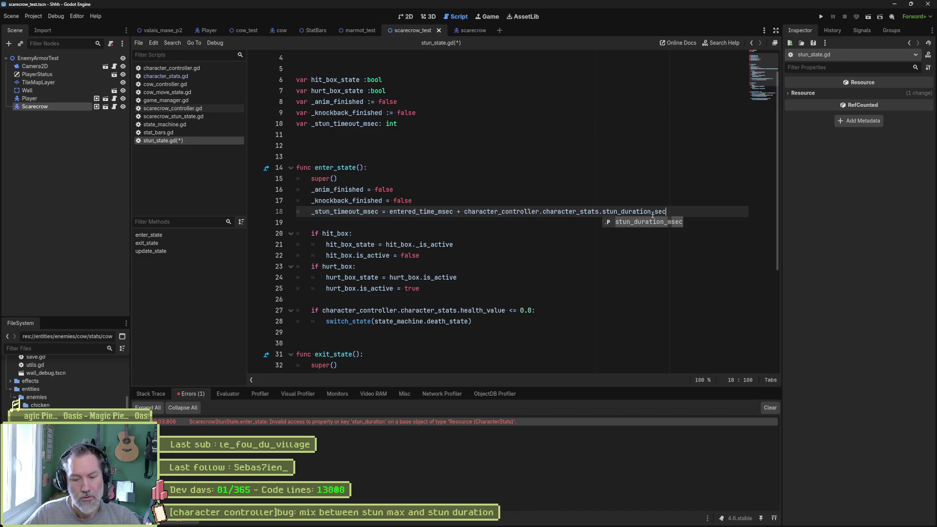
pyautogui.press('F6')
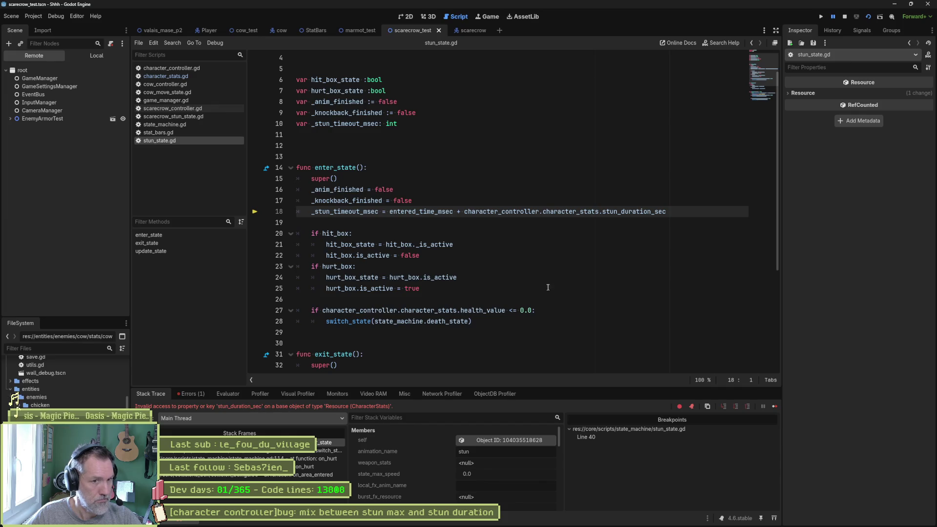
pyautogui.press('F8')
pyautogui.click(654, 211)
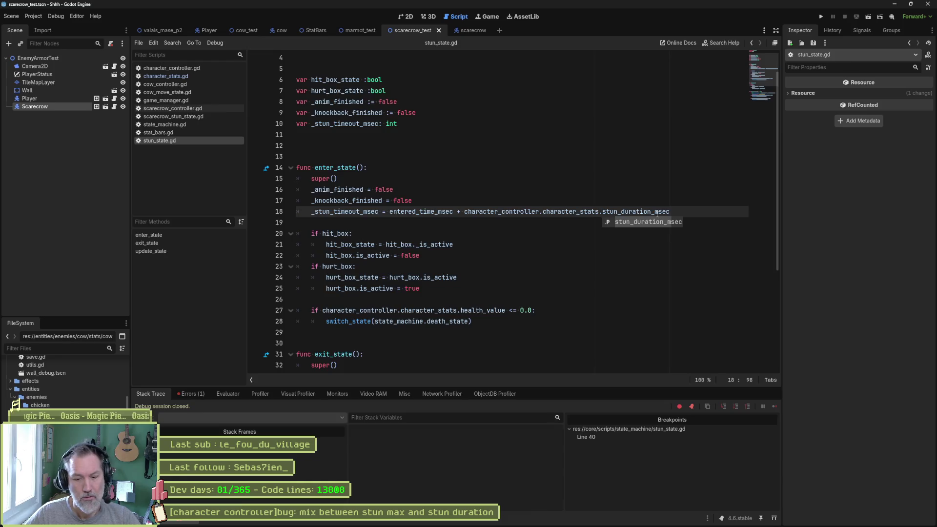
pyautogui.press('F6')
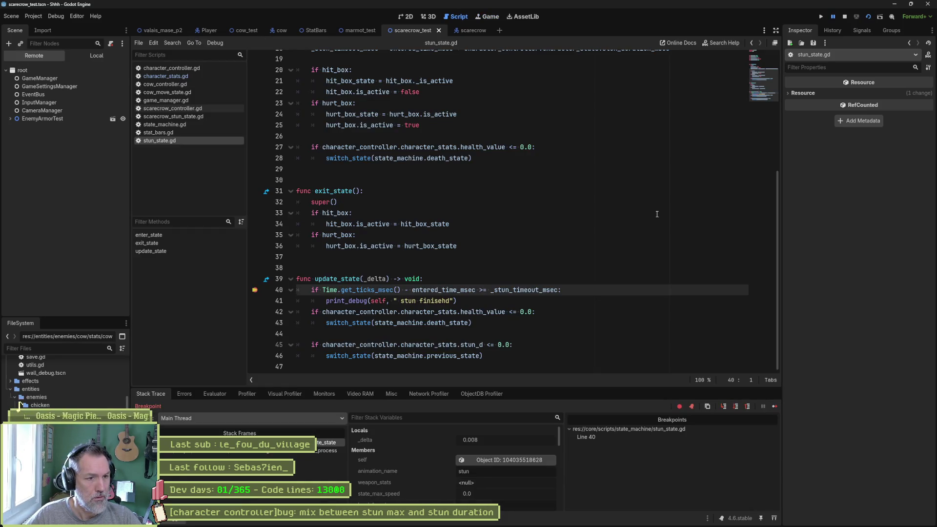
# Step: Remove the line-40 breakpoint, resume the game, then stop the debug session
pyautogui.click(258, 291)
pyautogui.click(772, 406)
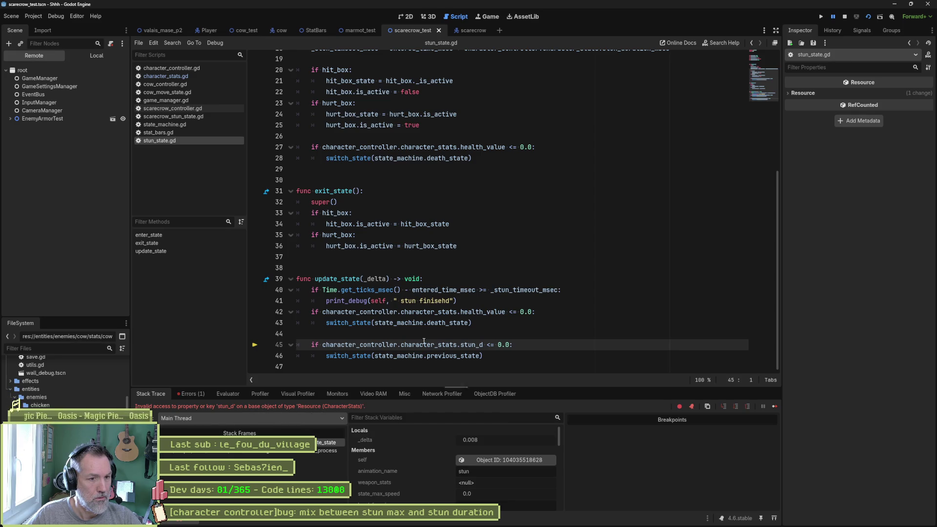
pyautogui.click(542, 300)
pyautogui.press('F8')
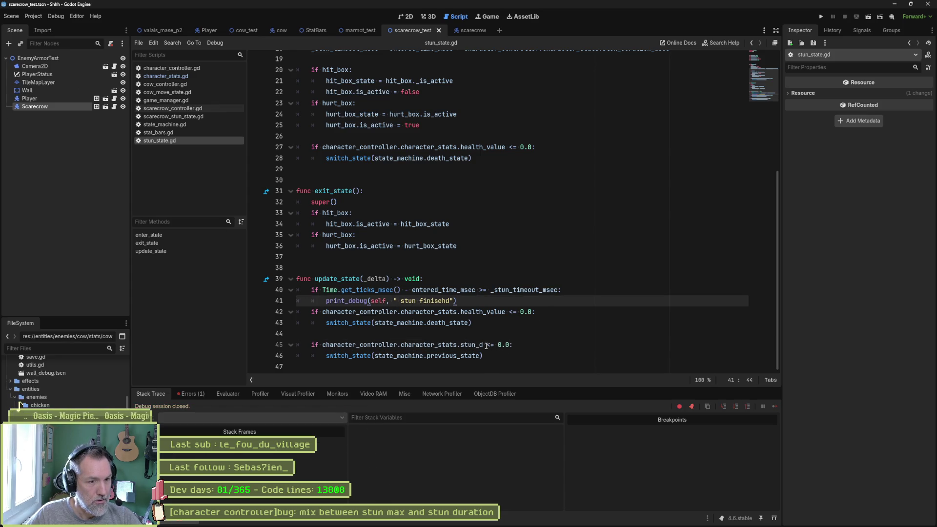
# Step: Move the health/death check above the timeout check and make the timeout check an elif
pyautogui.click(486, 346)
pyautogui.click(498, 301)
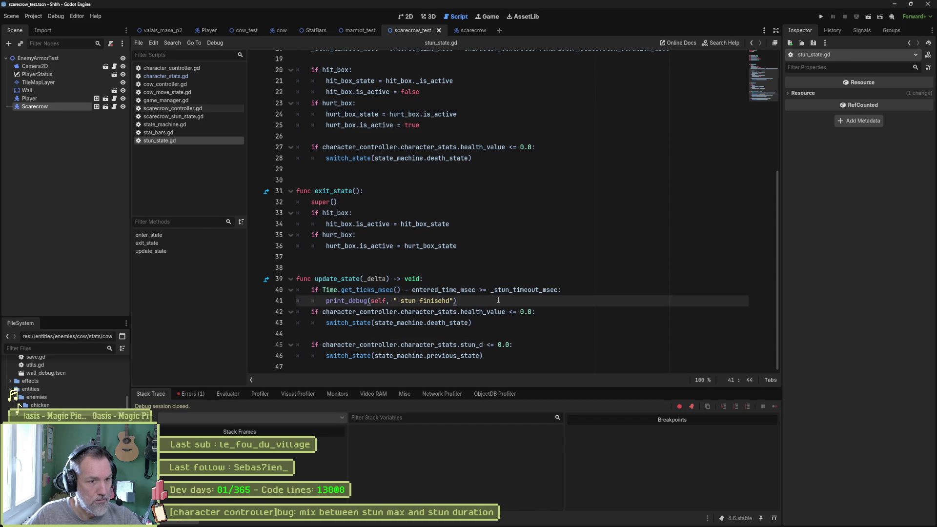
pyautogui.press('Return')
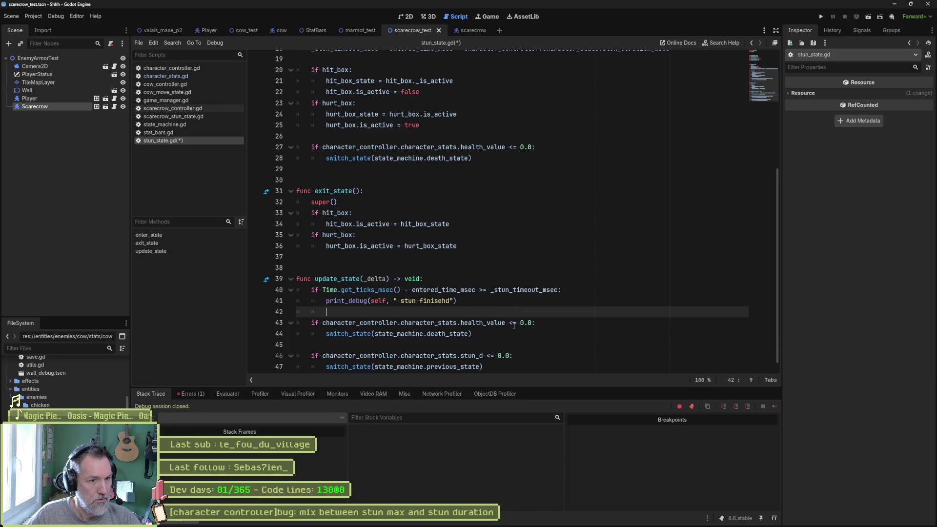
pyautogui.click(488, 333)
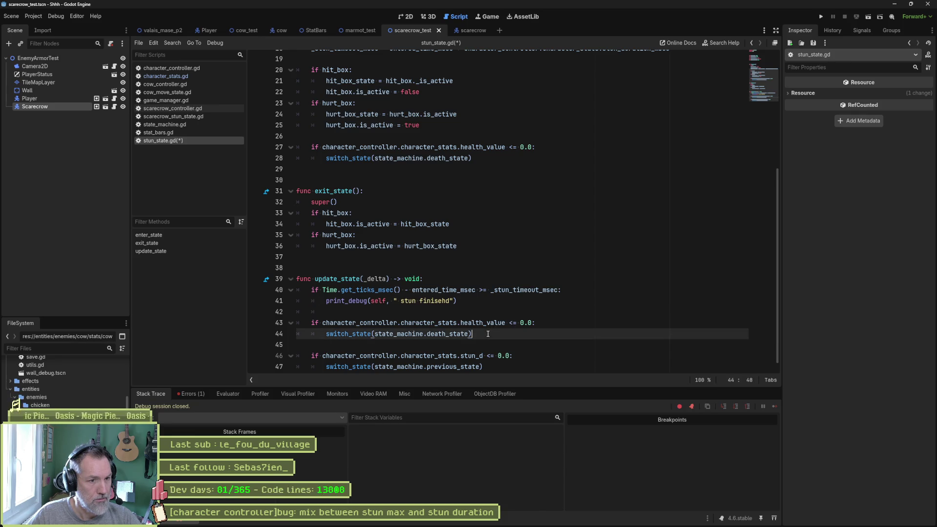
pyautogui.hotkey('shift', 'Up')
pyautogui.hotkey('shift', 'Up')
pyautogui.hotkey('shift', 'Up')
pyautogui.hotkey('ctrl', 'x')
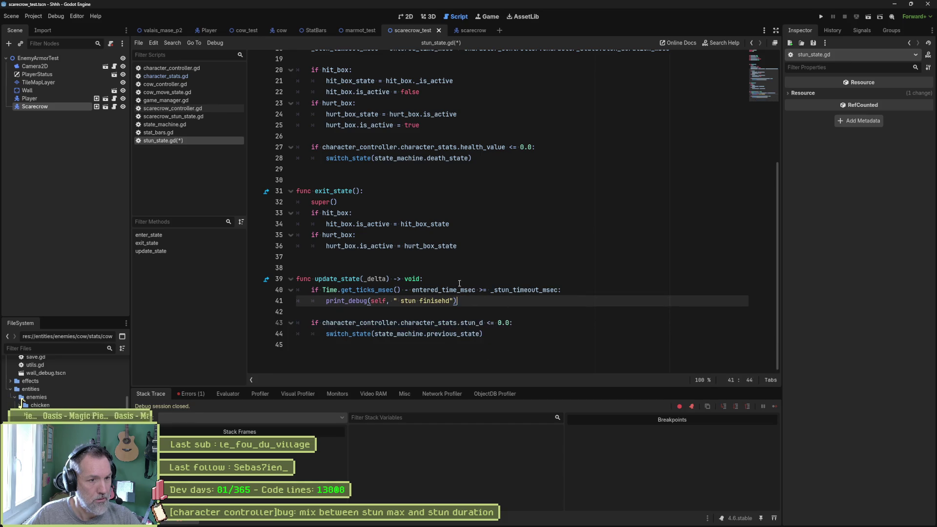
pyautogui.click(461, 278)
pyautogui.hotkey('ctrl', 'v')
pyautogui.click(466, 291)
pyautogui.hotkey('alt', 'Down')
pyautogui.hotkey('alt', 'Down')
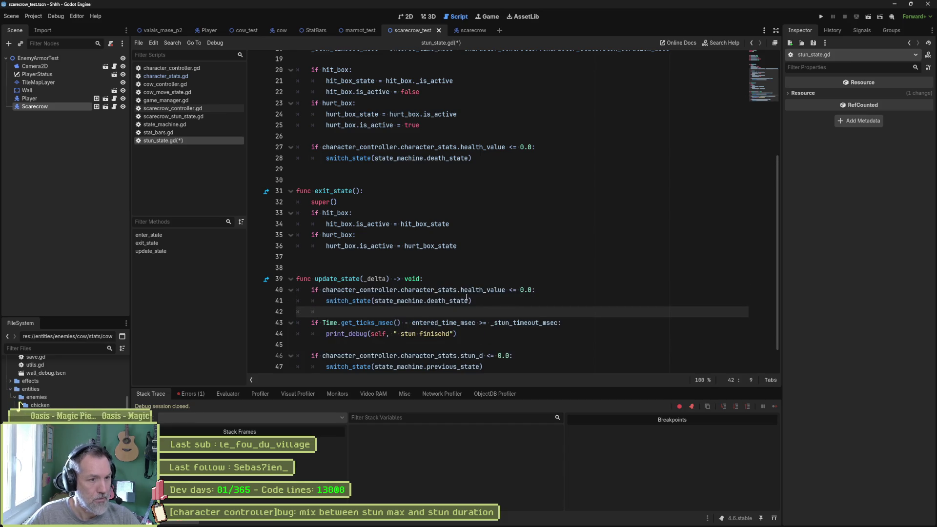
pyautogui.click(311, 323)
pyautogui.write('el')
pyautogui.click(492, 344)
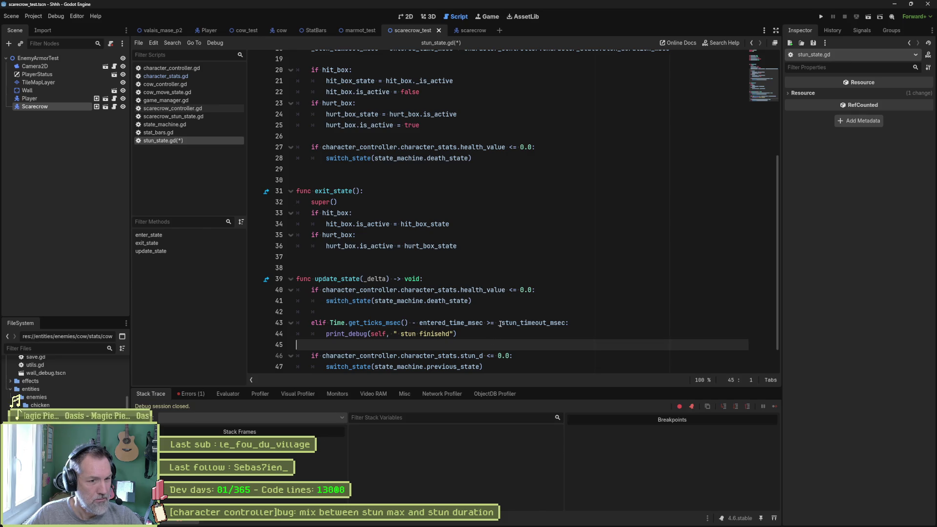
# Step: Replace the stun_d block with switch_state(state_machine.previous_state) after the timeout print, then run
pyautogui.scroll(-1, 471, 328)
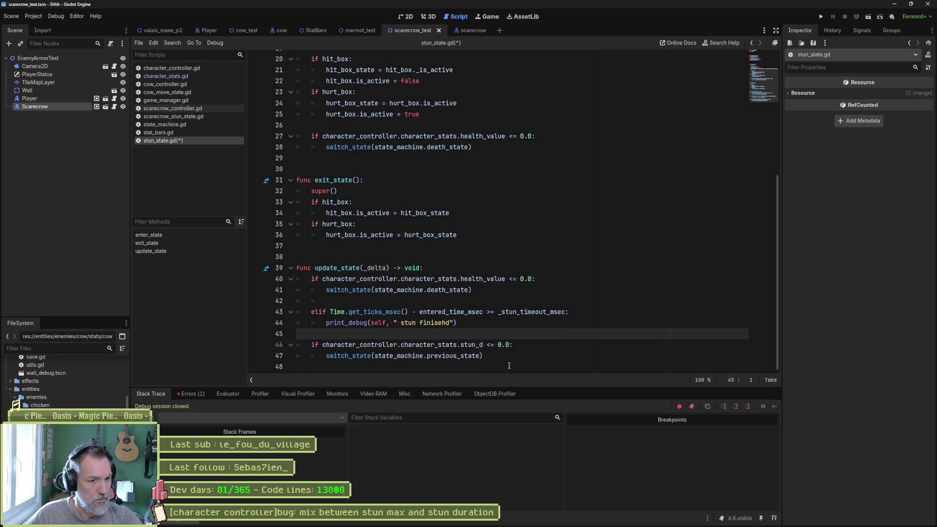
pyautogui.moveTo(510, 361); pyautogui.dragTo(523, 345)
pyautogui.hotkey('ctrl', 'c')
pyautogui.moveTo(569, 312); pyautogui.dragTo(560, 324)
pyautogui.hotkey('ctrl', 'v')
pyautogui.click(520, 355)
pyautogui.moveTo(520, 355); pyautogui.dragTo(525, 326)
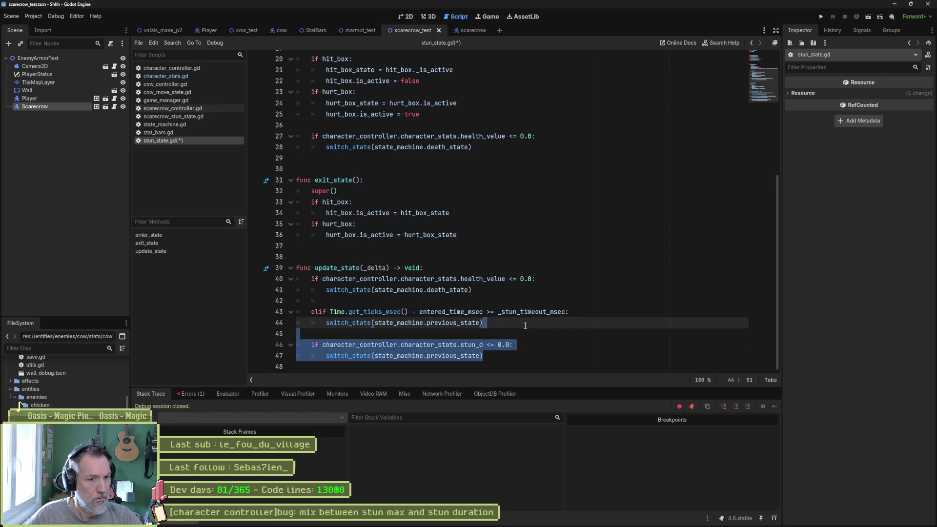
pyautogui.hotkey('ctrl', 'z')
pyautogui.moveTo(508, 351)
pyautogui.mouseDown()
pyautogui.moveTo(517, 346)
pyautogui.moveTo(510, 333)
pyautogui.mouseUp()
pyautogui.hotkey('ctrl', 'x')
pyautogui.click(512, 326)
pyautogui.hotkey('ctrl', 'v')
pyautogui.press('BackSpace')
pyautogui.press('F6')
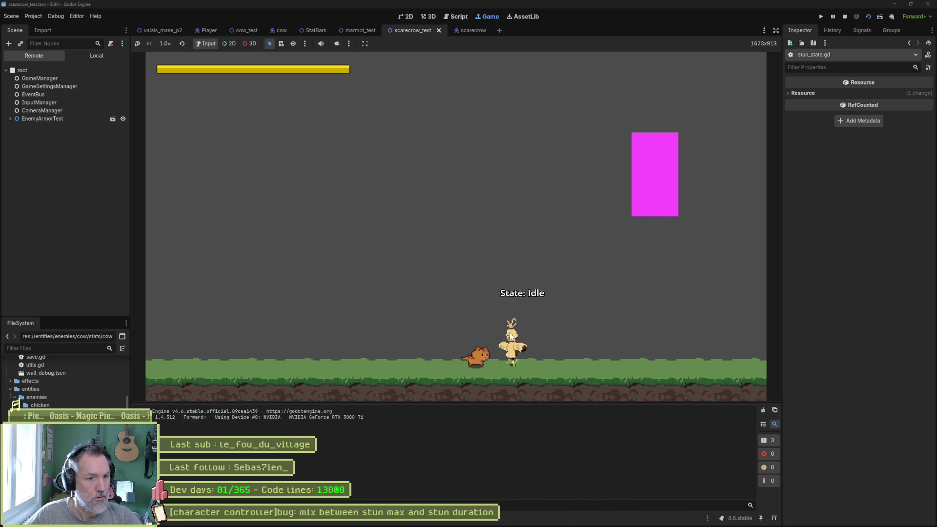
# Step: Have the cat stun the scarecrow, watch Stun return to Idle, then stop the game
pyautogui.click(508, 332)
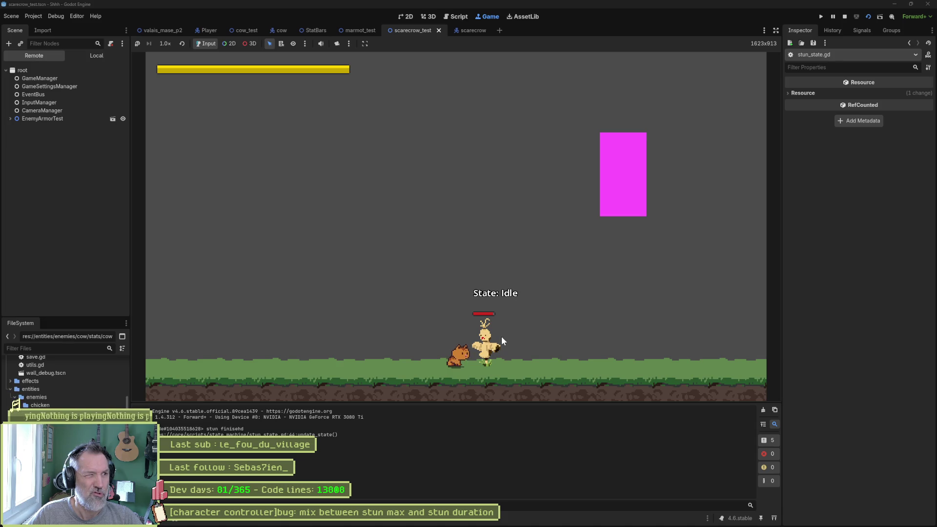
pyautogui.press('F8')
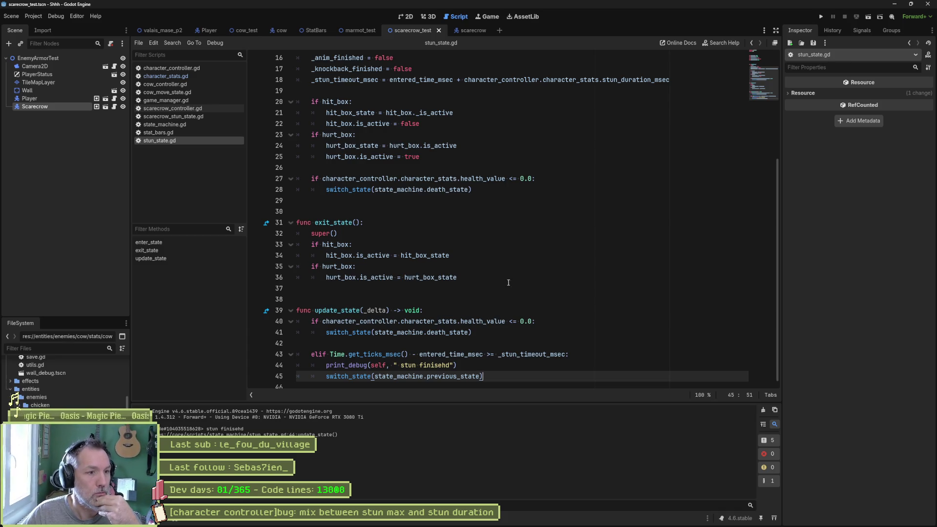
# Step: In stat_bars.gd, select the 100.0 stun value on line 57 and stun_value on line 61
pyautogui.click(185, 133)
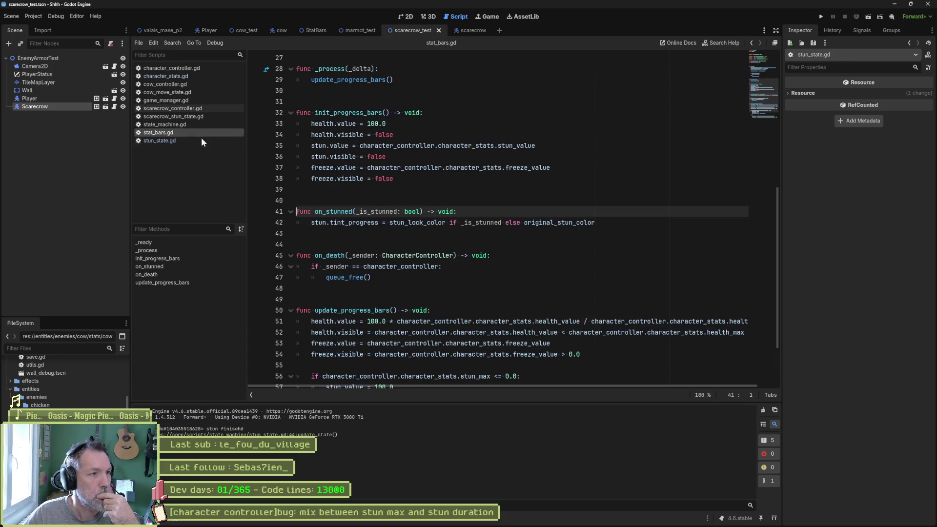
pyautogui.scroll(-2, 415, 268)
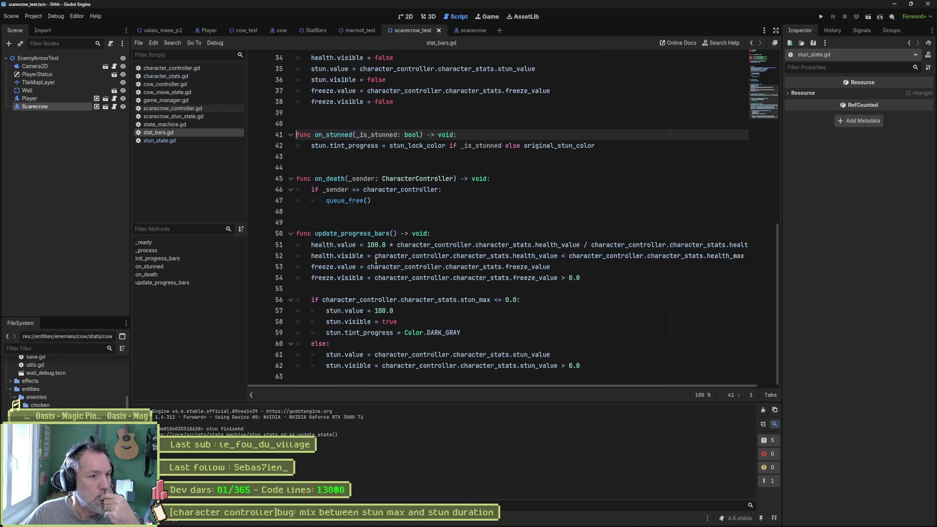
pyautogui.click(371, 310)
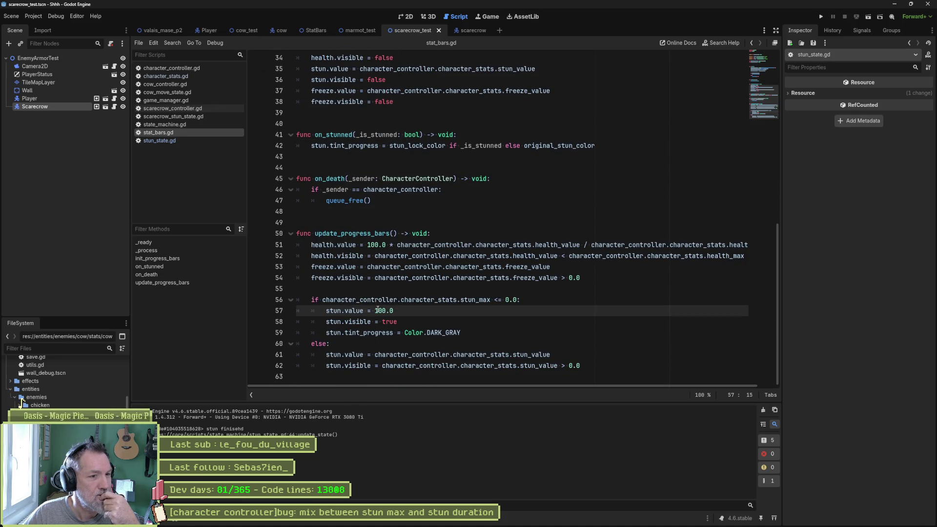
pyautogui.moveTo(375, 310); pyautogui.dragTo(393, 310)
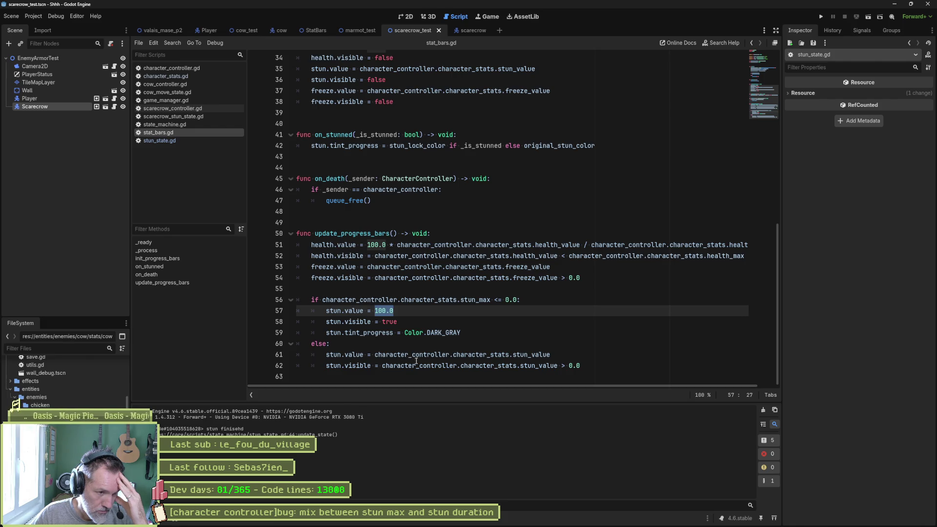
pyautogui.doubleClick(532, 355)
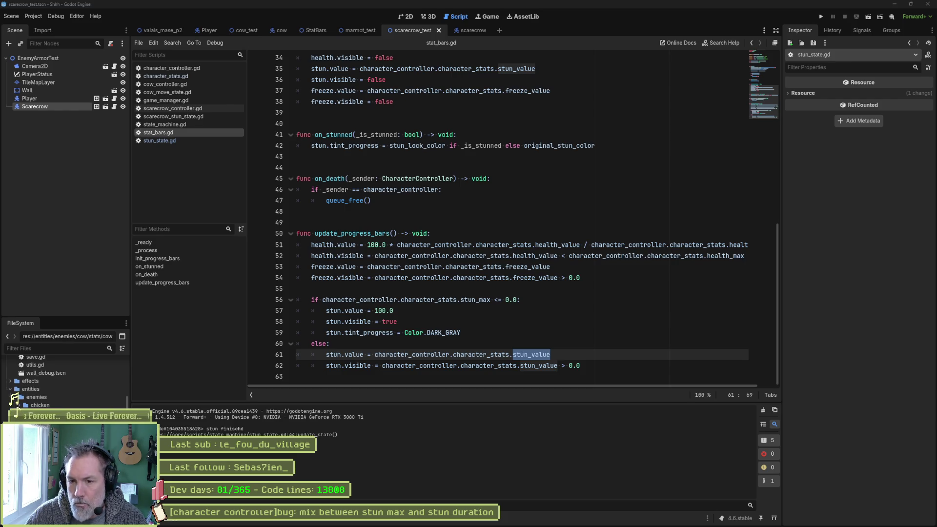
# Step: Deselect stun_value and put the caret on the stun_max <= 0.0 check
pyautogui.click(564, 322)
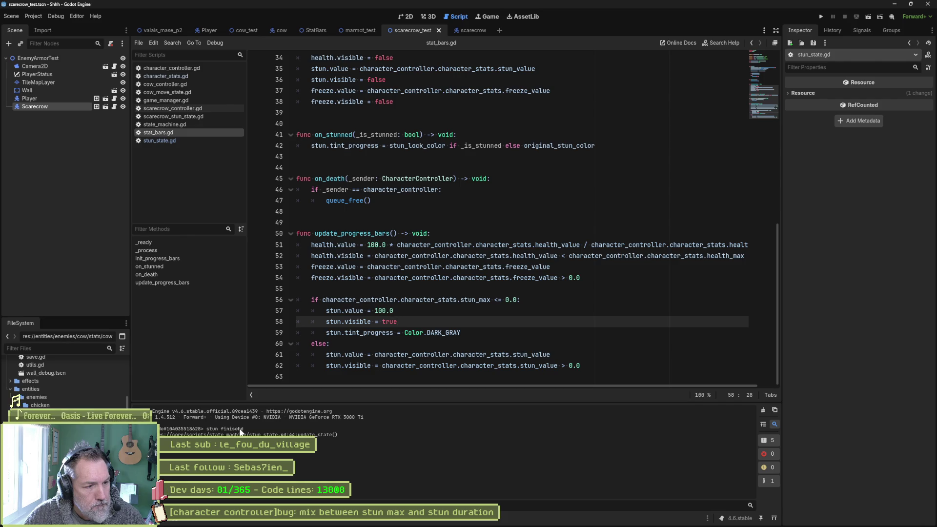
pyautogui.click(503, 299)
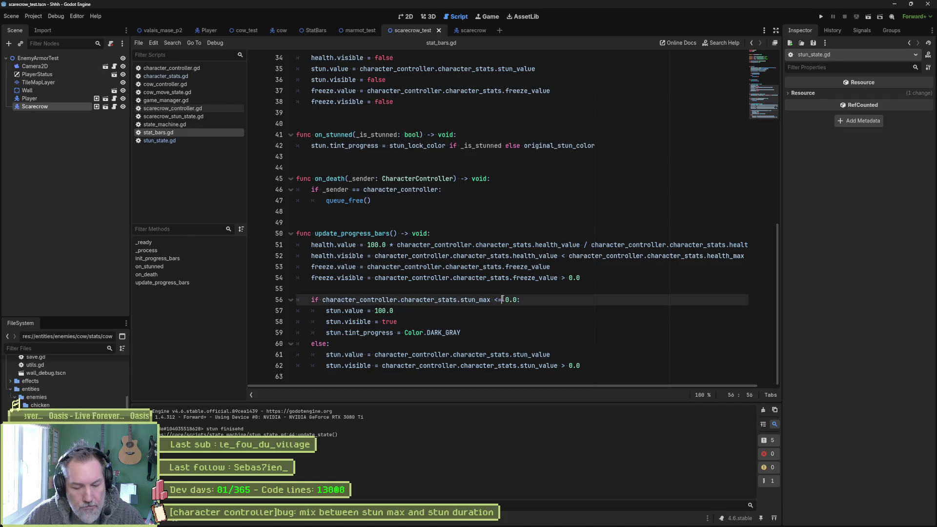
pyautogui.press('F6')
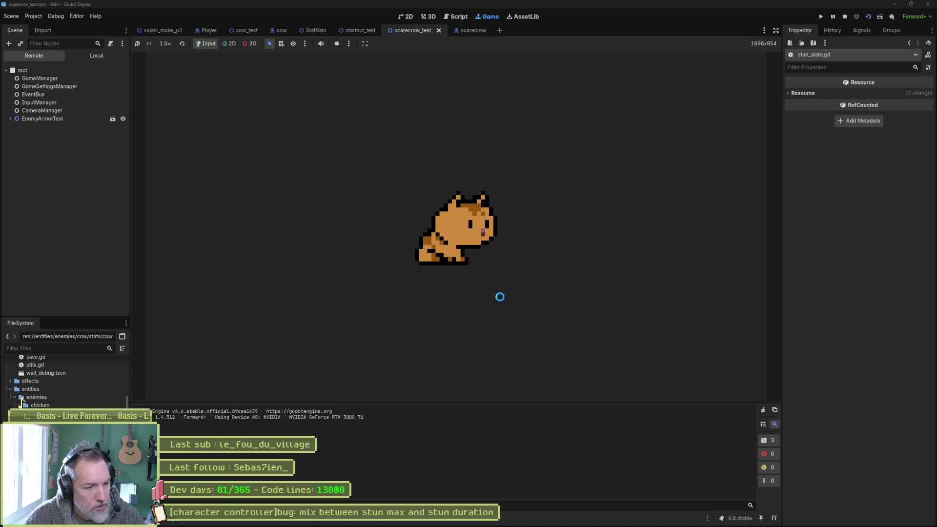
pyautogui.press('Right')
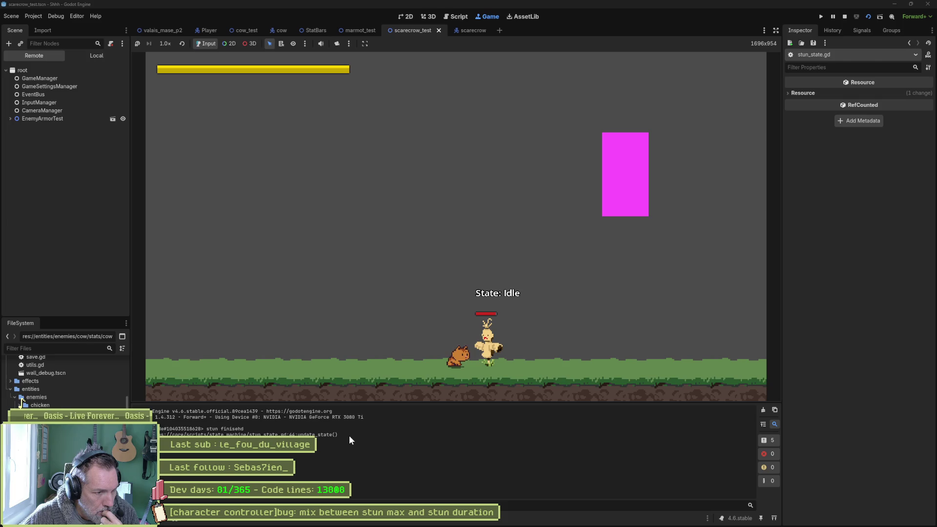
pyautogui.click(845, 16)
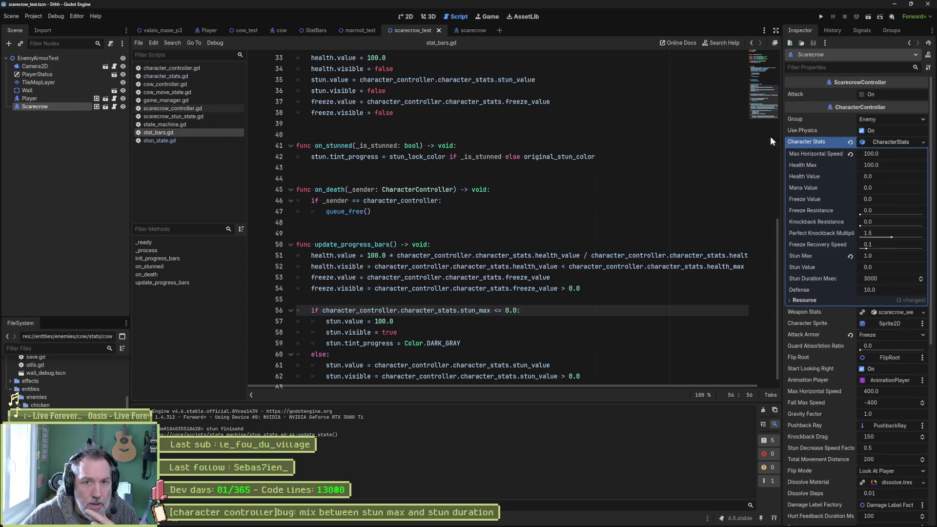
# Step: Add print_debug(self, " entering stun @", entered_time_msec) after super() in enter_state, then run and stop
pyautogui.click(159, 140)
pyautogui.click(440, 178)
pyautogui.press('Return')
pyautogui.write('print_deb')
pyautogui.press('Return')
pyautogui.write('self, " ')
pyautogui.write('entering stun')
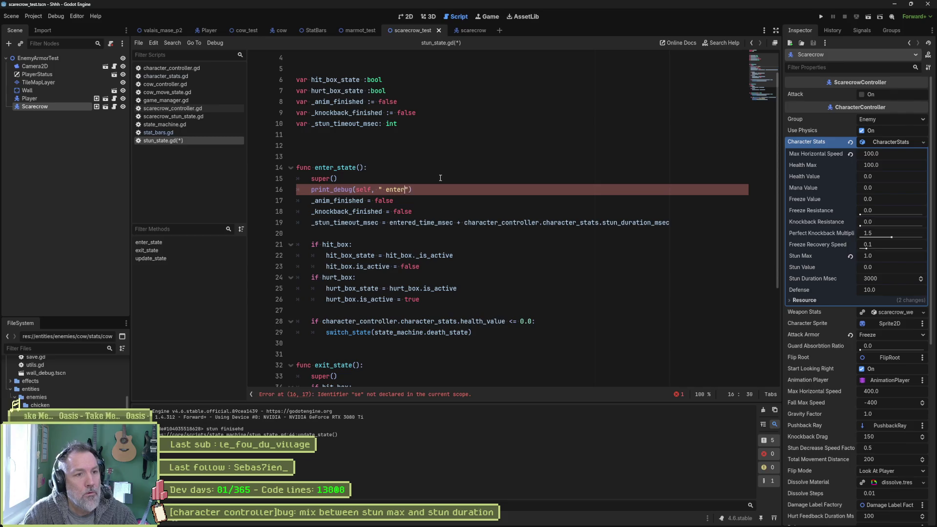
pyautogui.write(' @", ente')
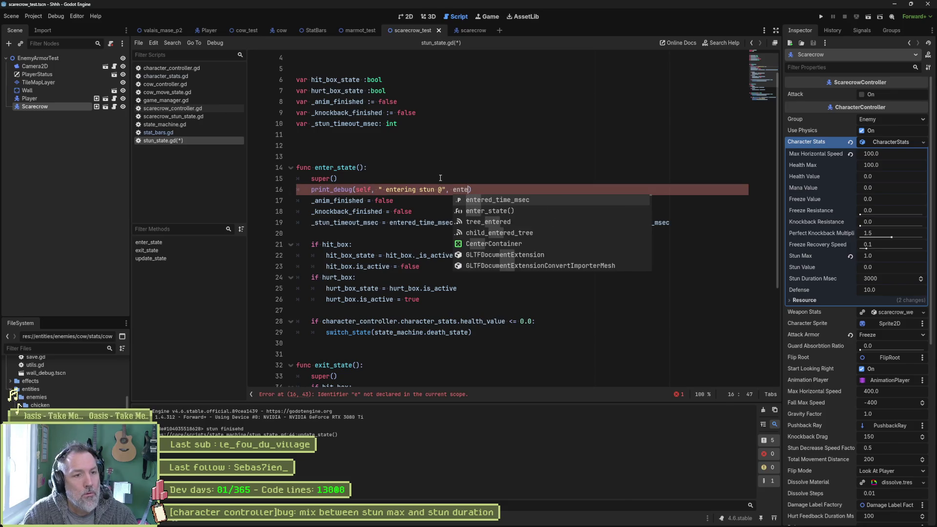
pyautogui.press('Return')
pyautogui.press('F6')
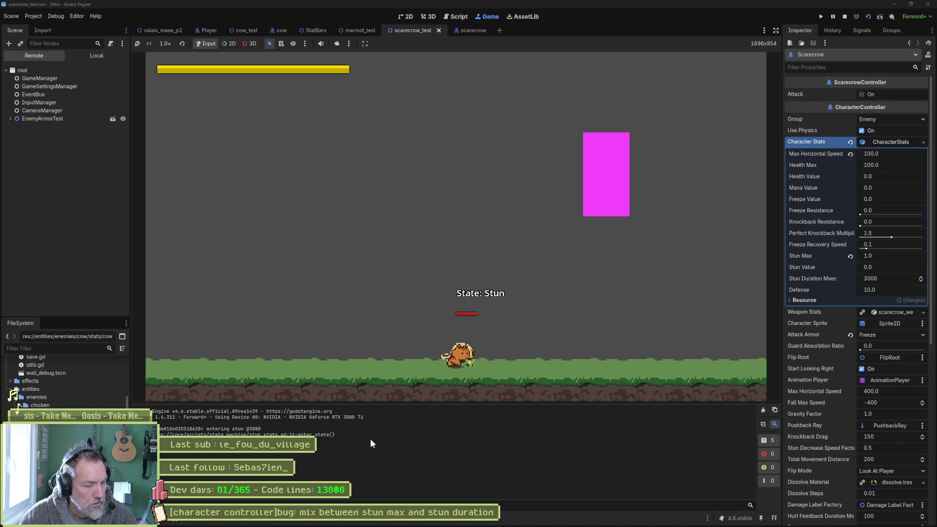
pyautogui.press('F8')
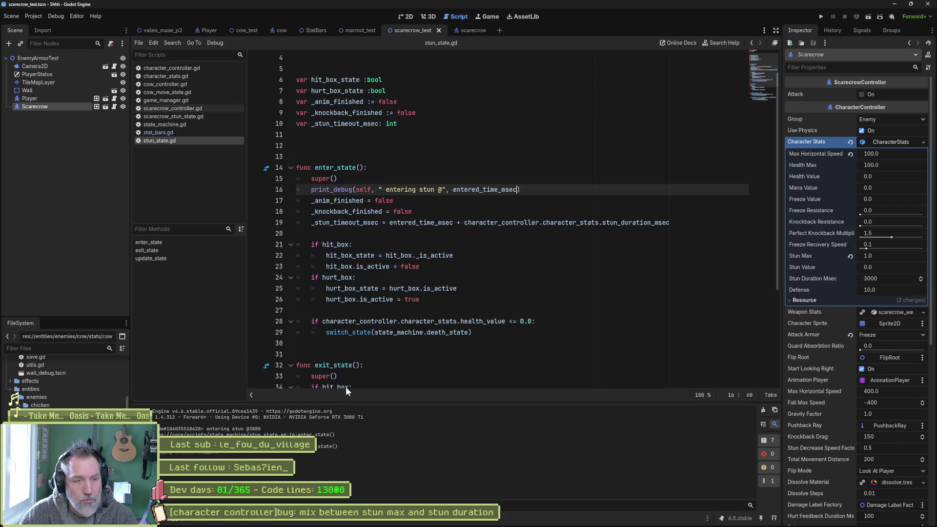
# Step: Append " @", Time.get_ticks_msec() to the stun-finished print_debug, then run, stun the scarecrow, stop
pyautogui.scroll(-4, 393, 256)
pyautogui.click(448, 360)
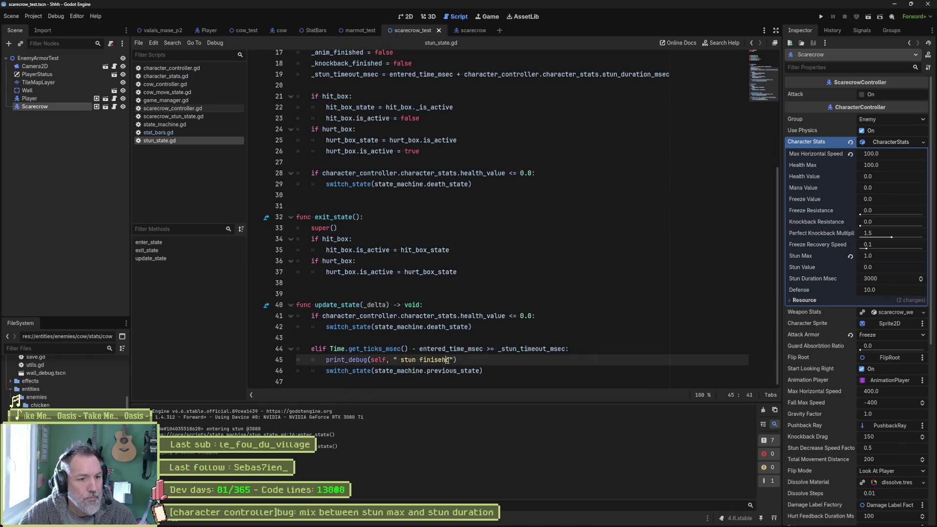
pyautogui.press('Right')
pyautogui.write('@"')
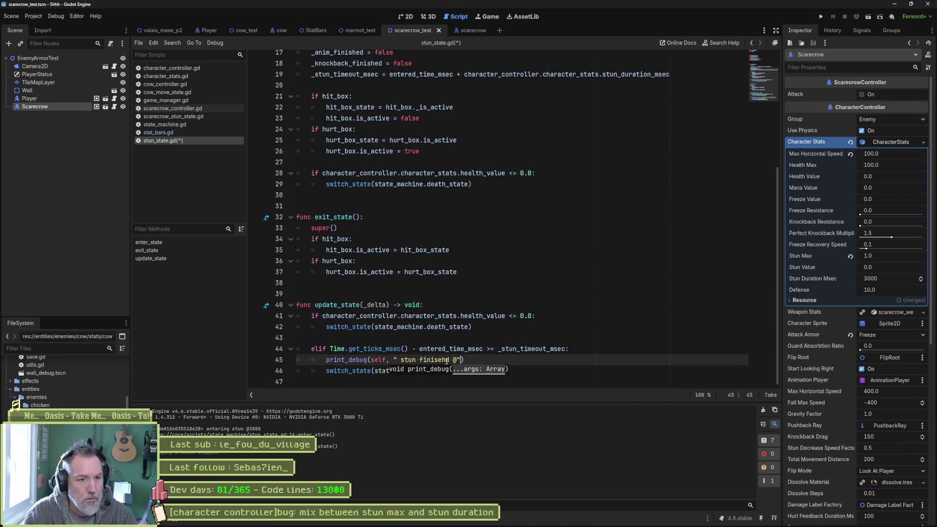
pyautogui.write(', Time.get_ticks_m')
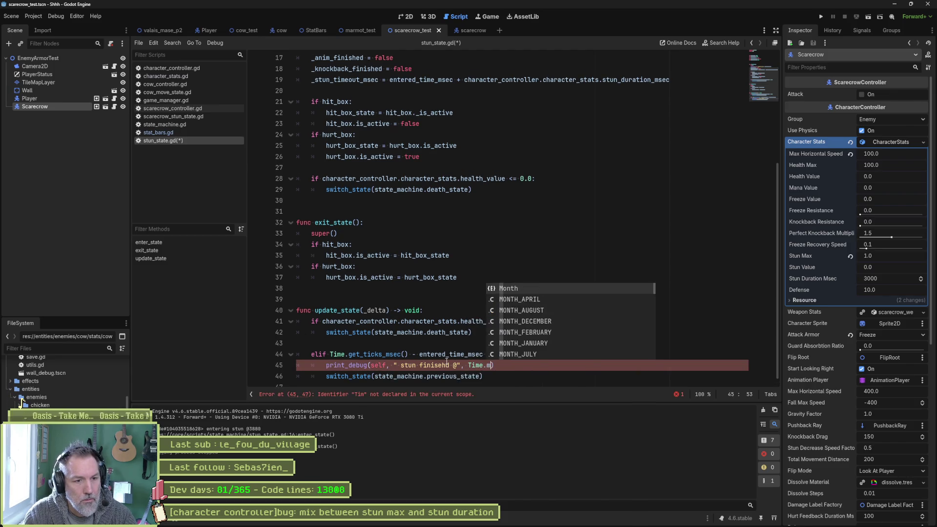
pyautogui.write('se')
pyautogui.press('Return')
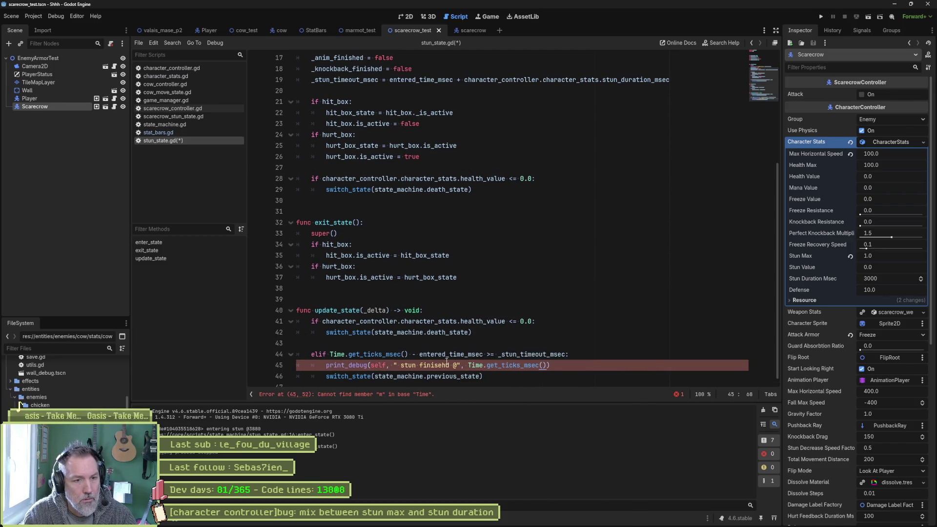
pyautogui.press('F6')
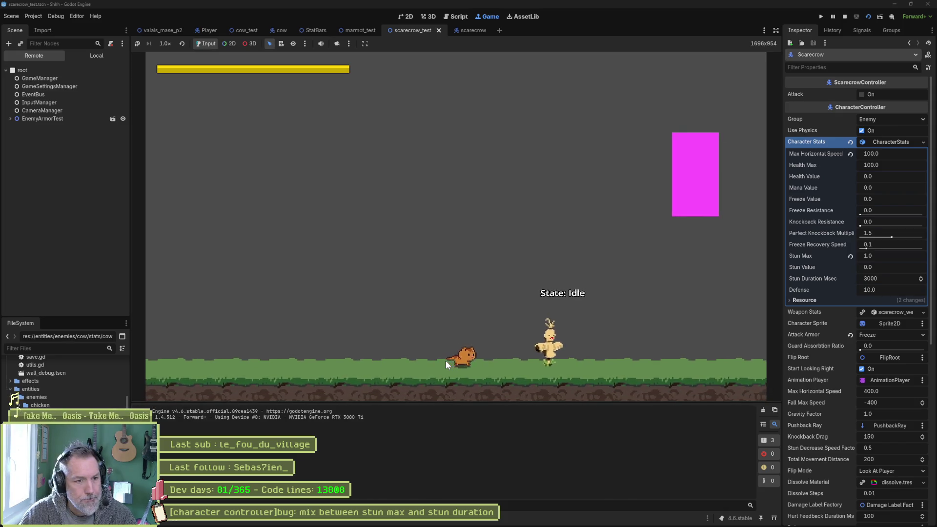
pyautogui.click(446, 360)
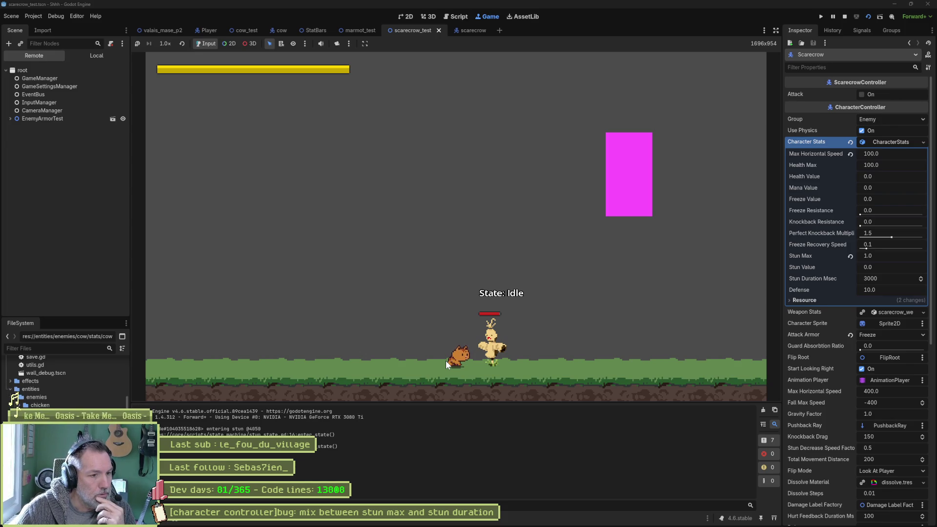
pyautogui.press('F8')
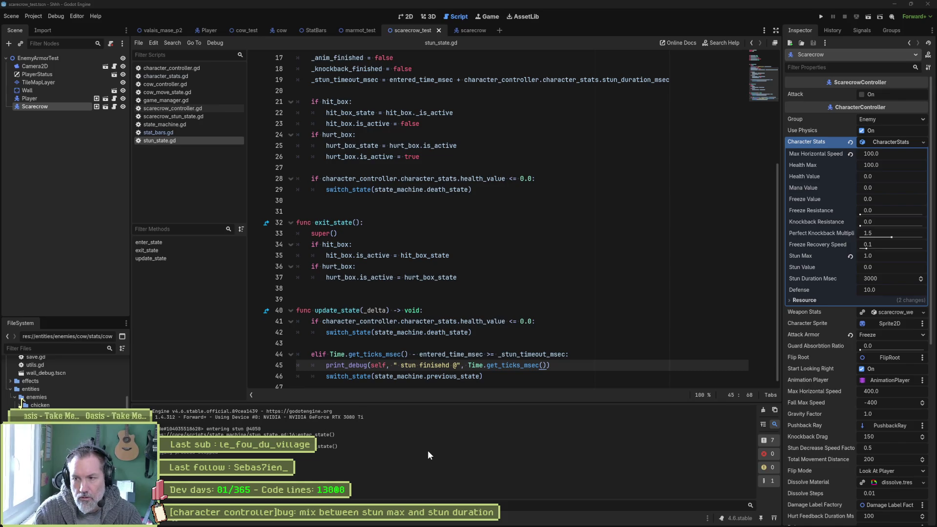
# Step: Enter 11101, switch the operator from divide to minus, and subtract 4050 to get 7'051
pyautogui.write('11101')
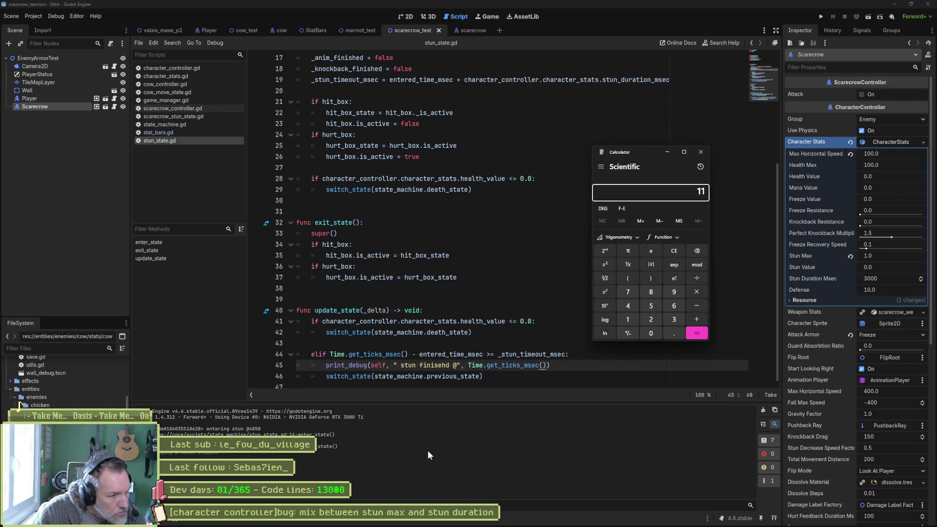
pyautogui.press('/')
pyautogui.press('-')
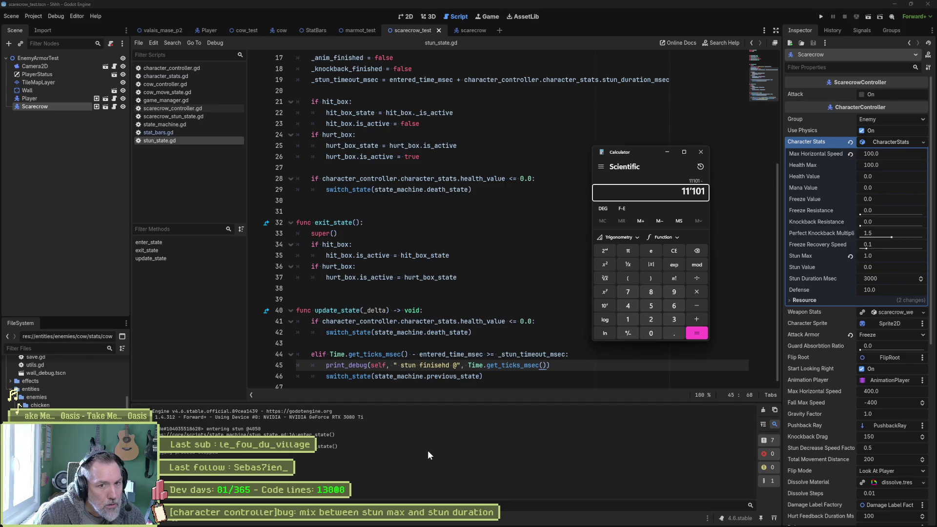
pyautogui.write('4050')
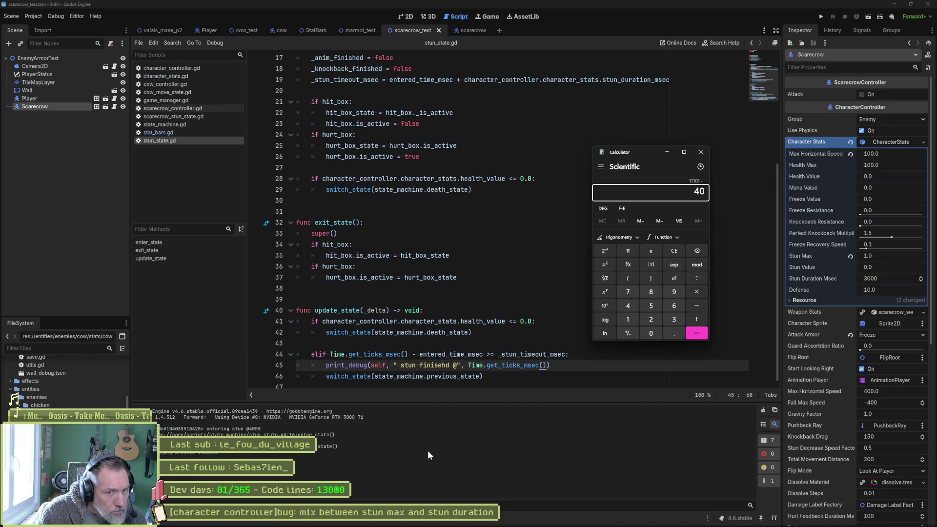
pyautogui.press('Return')
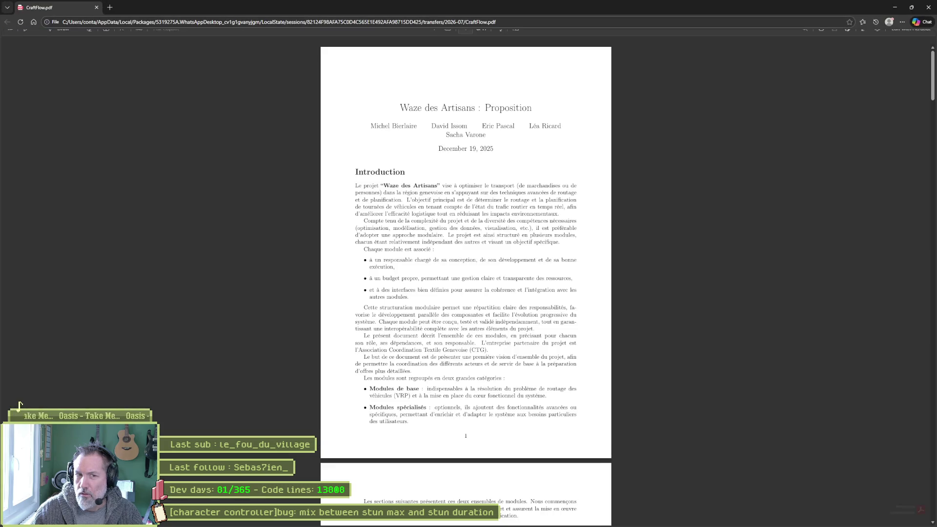
# Step: Minimize the Edge window showing CraftFlow.pdf
pyautogui.click(894, 7)
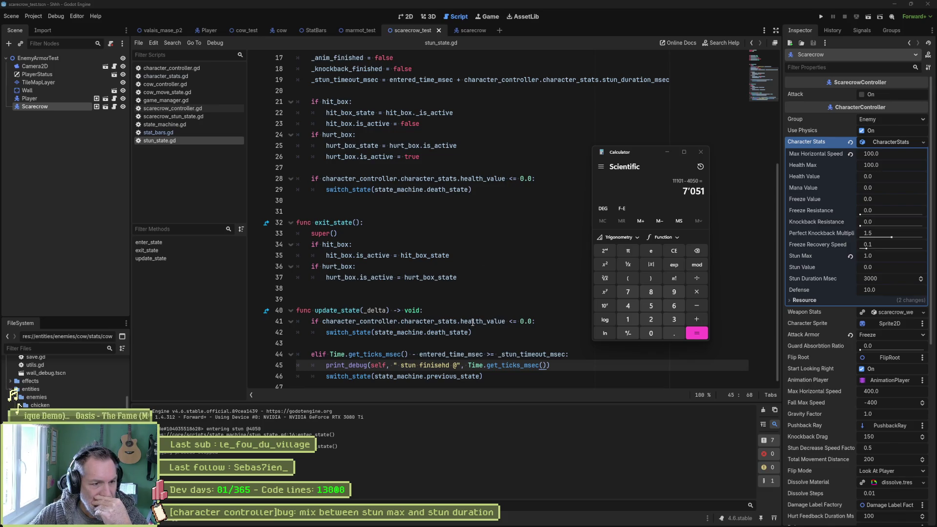
# Step: Move the enter-stun print_debug below the _stun_timeout_msec line and delete the stray empty print_debug()
pyautogui.doubleClick(468, 355)
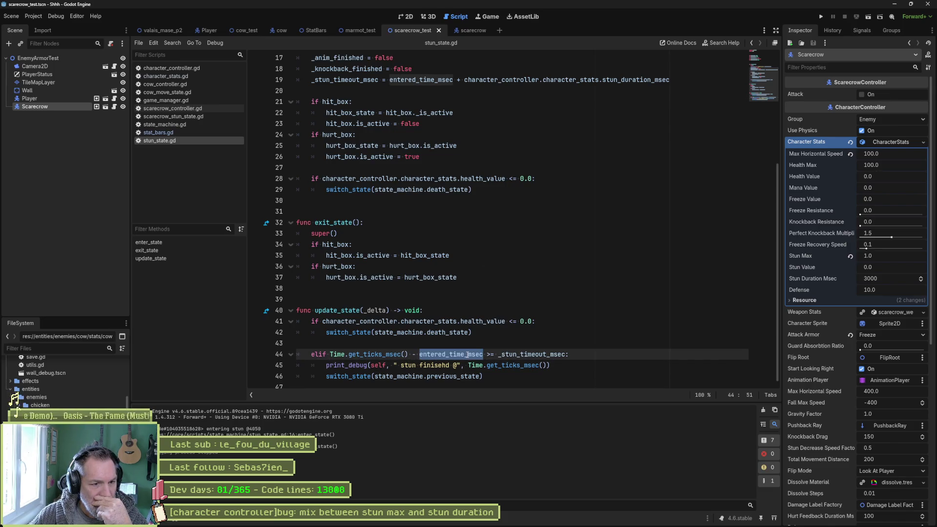
pyautogui.doubleClick(520, 354)
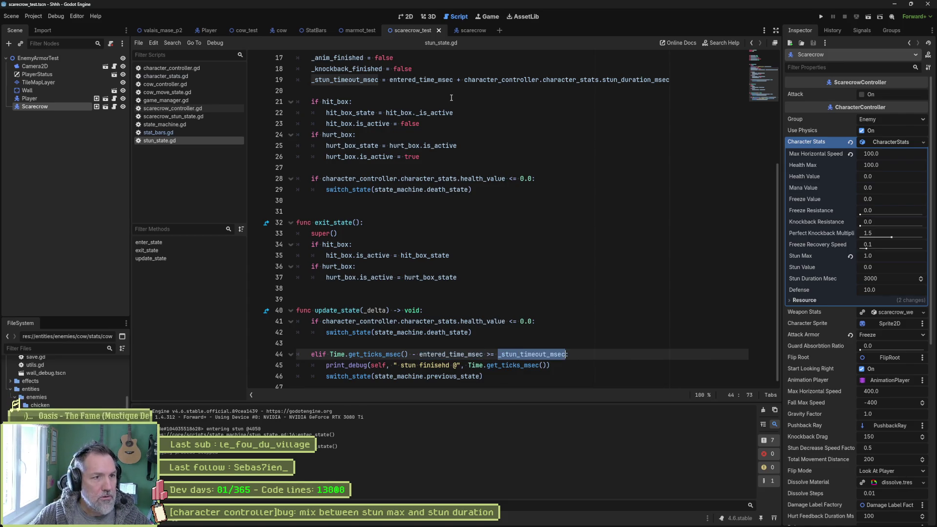
pyautogui.click(503, 93)
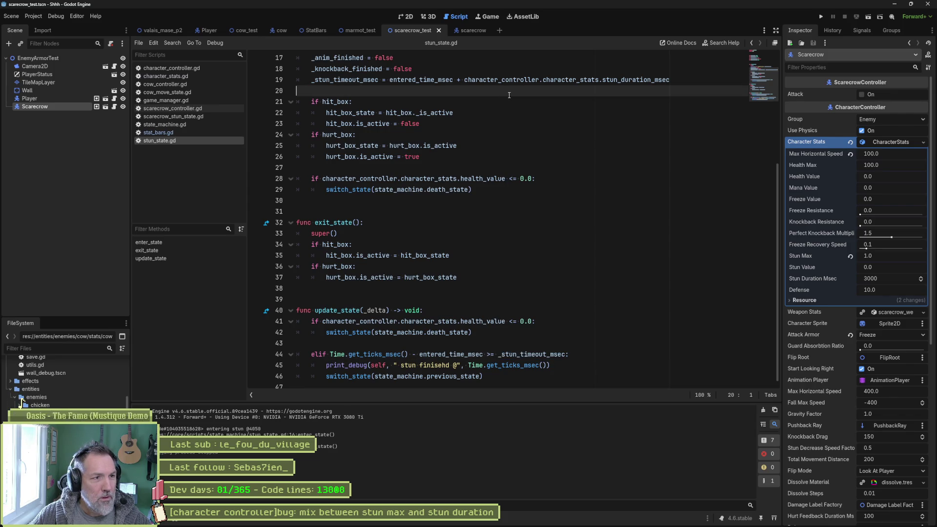
pyautogui.write('print_debu')
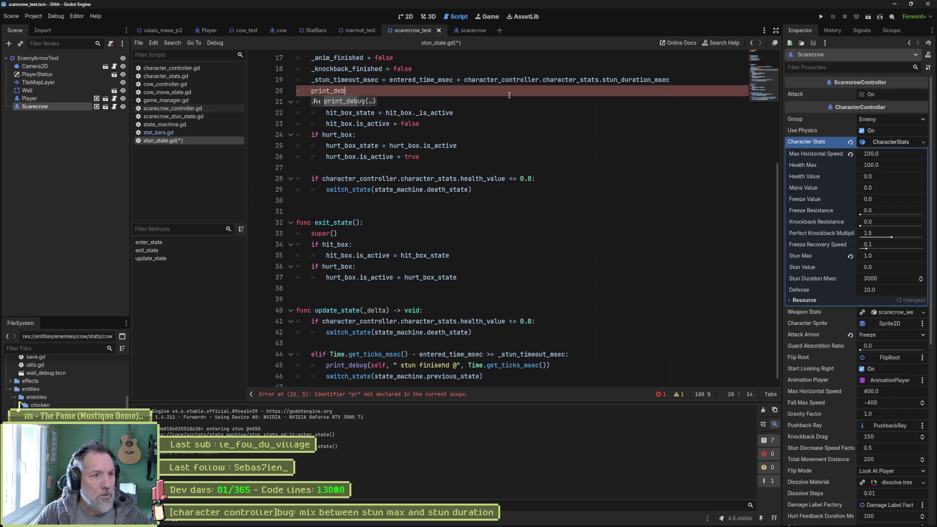
pyautogui.press('Return')
pyautogui.scroll(4, 406, 149)
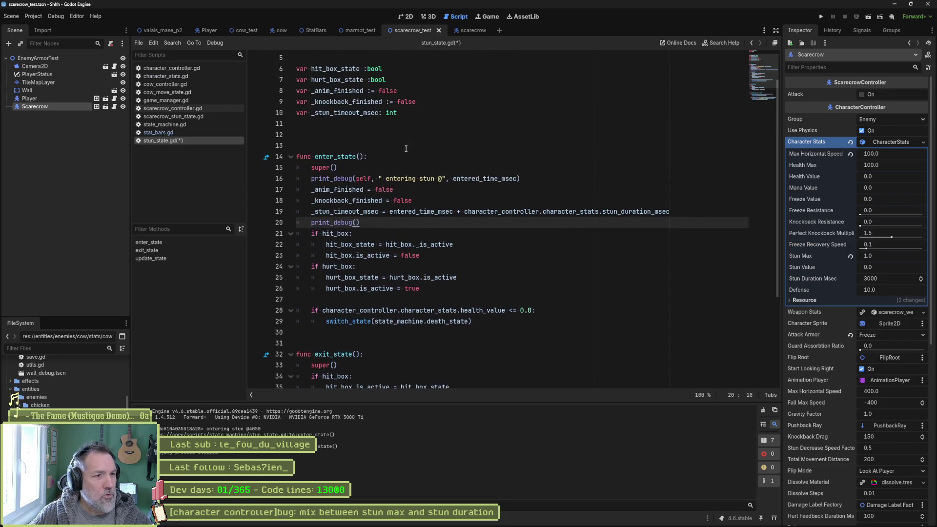
pyautogui.click(520, 178)
pyautogui.hotkey('alt', 'Down')
pyautogui.hotkey('alt', 'Down')
pyautogui.hotkey('alt', 'Down')
pyautogui.click(390, 222)
pyautogui.hotkey('ctrl', 'shift', 'k')
# Step: Append ", " timeout @", _stun_timeout_msec" to the debug print, save stun_state.gd, and run the scene
pyautogui.doubleClick(352, 202)
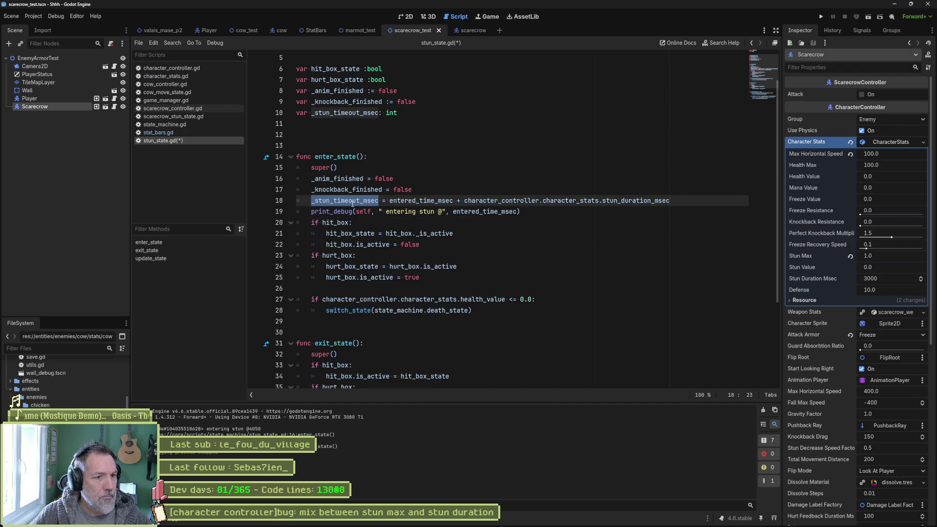
pyautogui.click(514, 211)
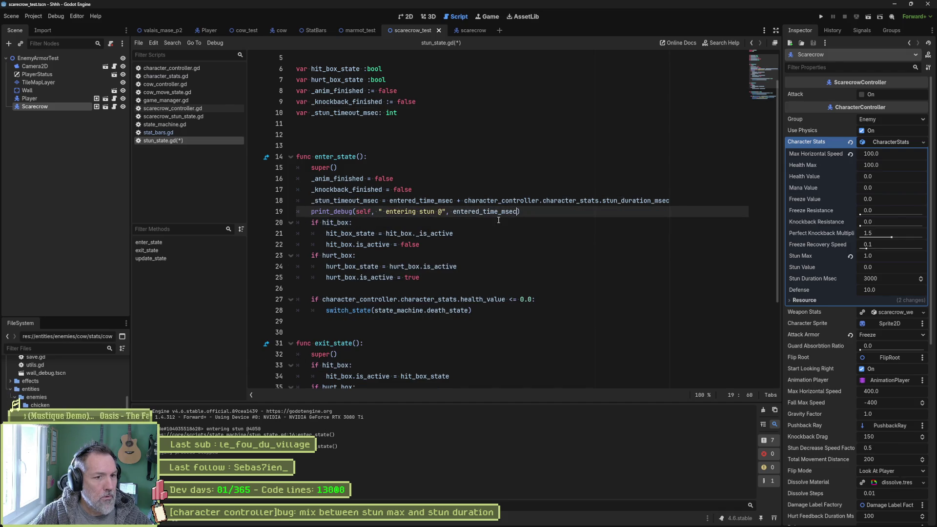
pyautogui.write(', " timeout @"')
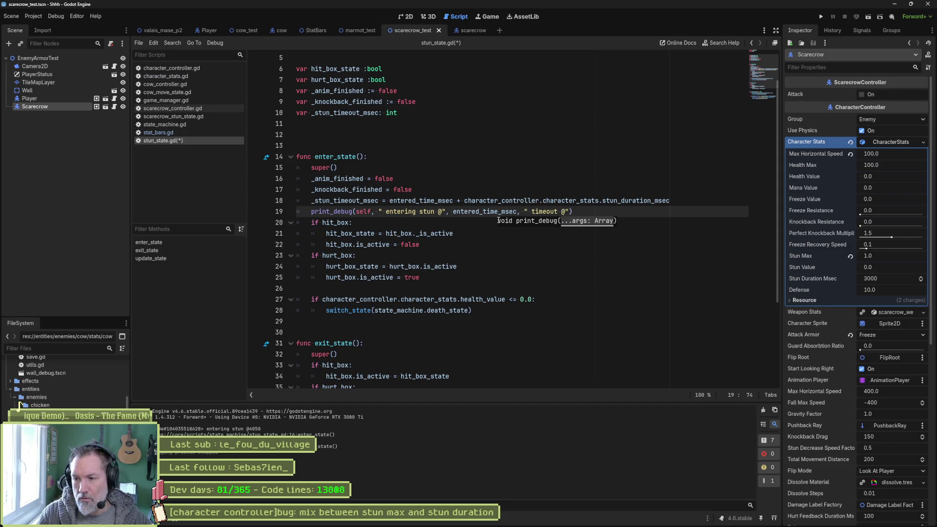
pyautogui.write(', _stun_timeout_msec')
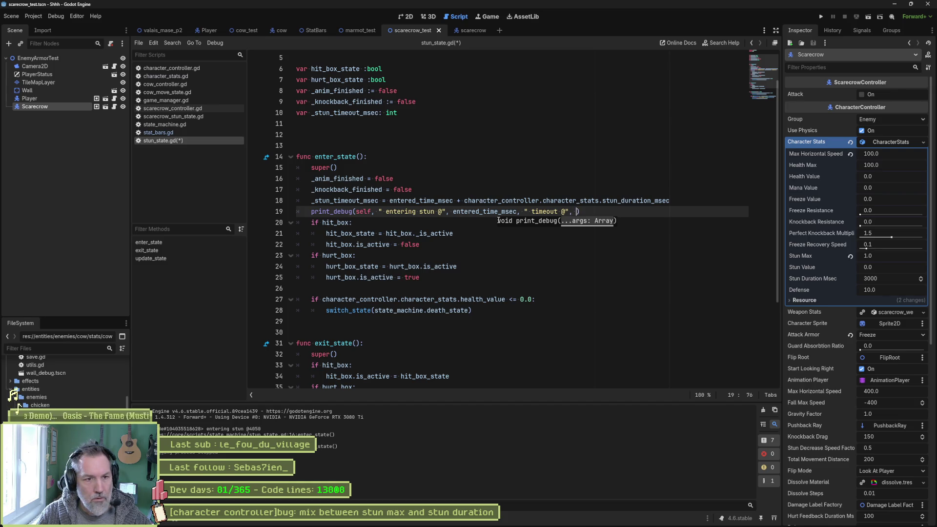
pyautogui.hotkey('ctrl', 's')
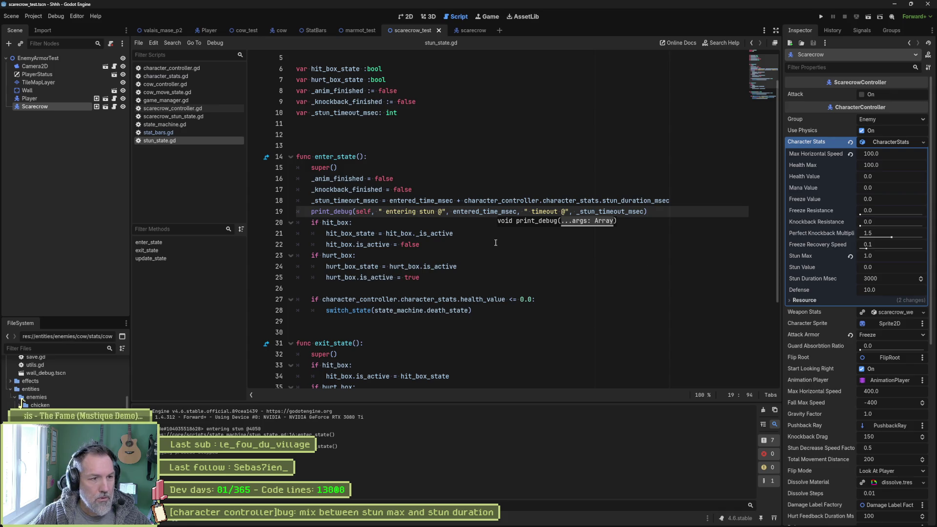
pyautogui.press('F6')
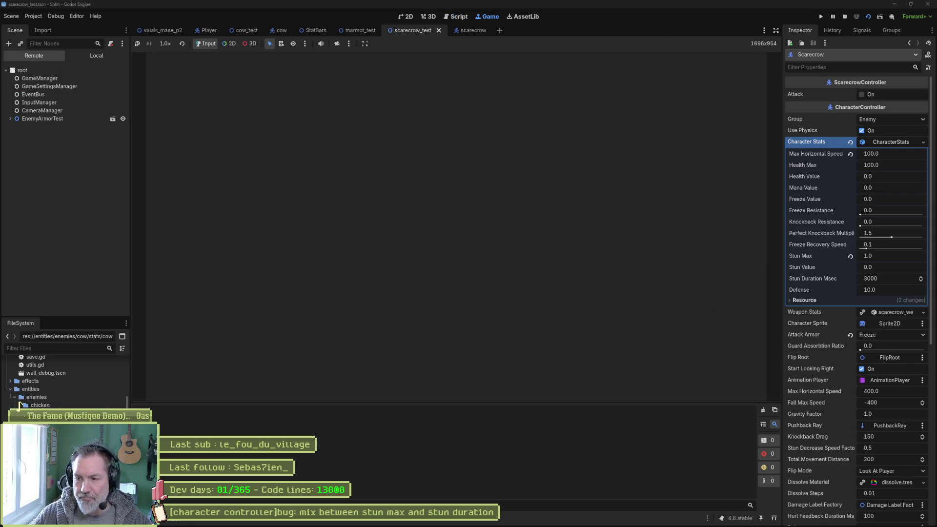
pyautogui.press('Right')
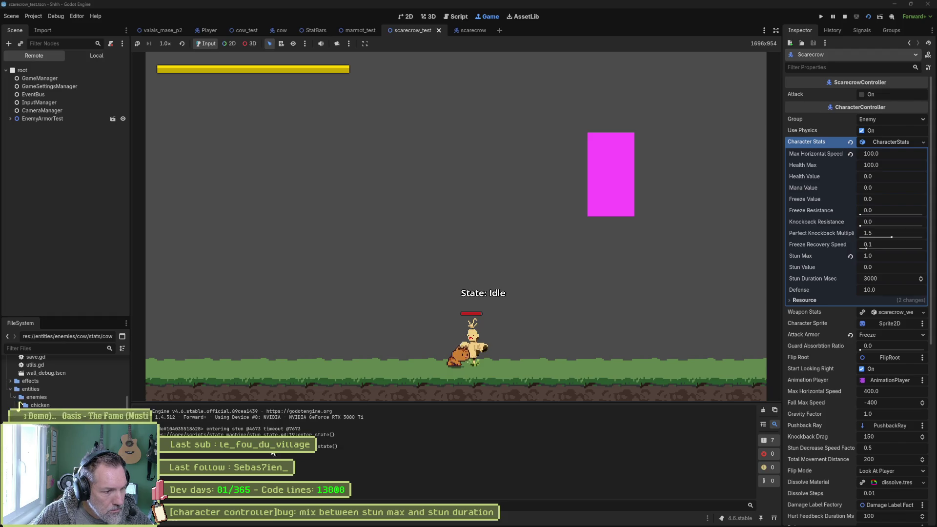
pyautogui.press('F8')
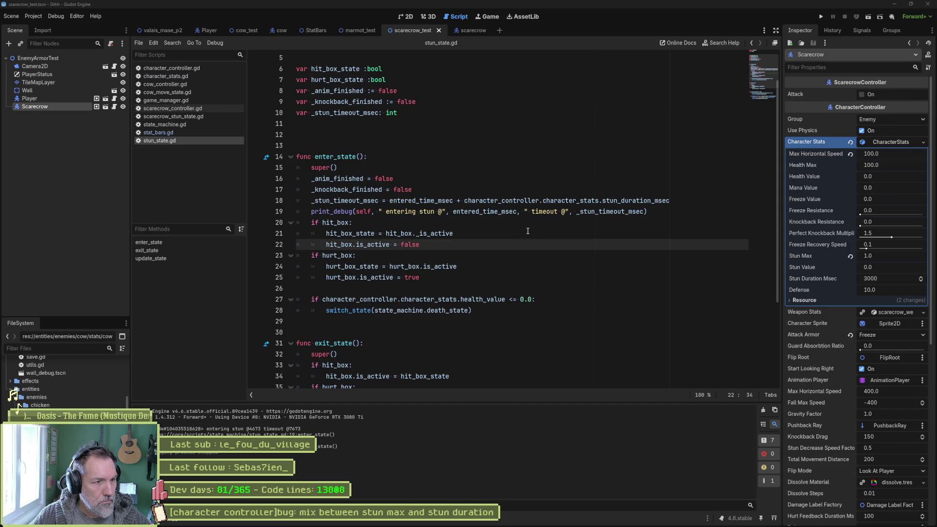
# Step: Change the line-43 stun exit check to compare Time.get_ticks_msec() directly with _stun_timeout_msec
pyautogui.scroll(-4, 561, 230)
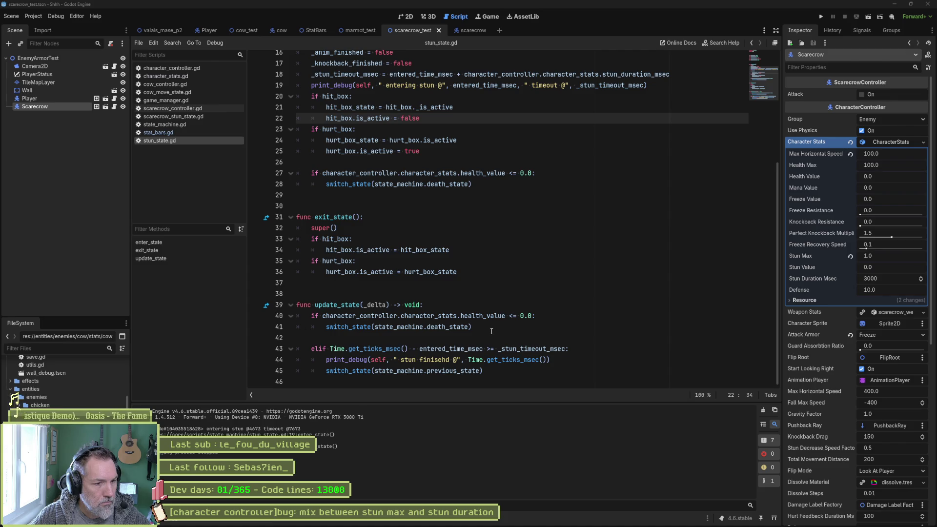
pyautogui.click(476, 348)
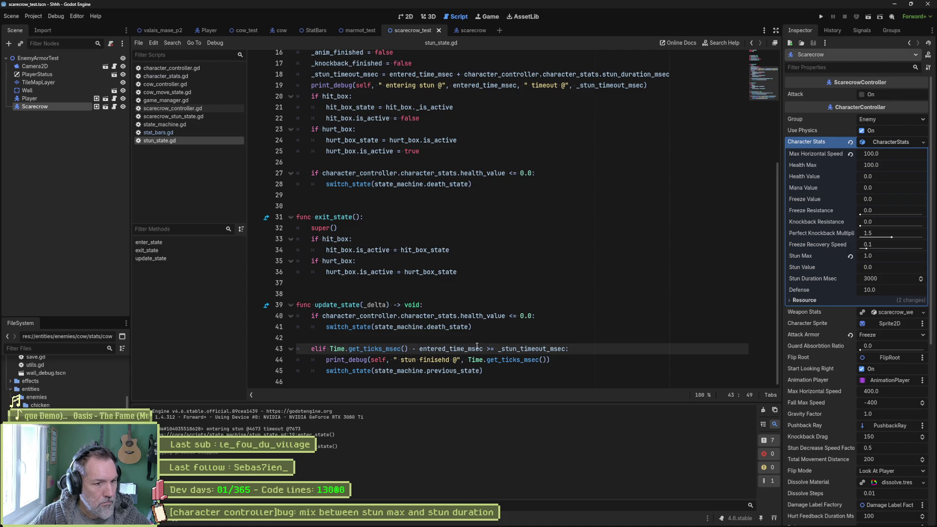
pyautogui.click(531, 348)
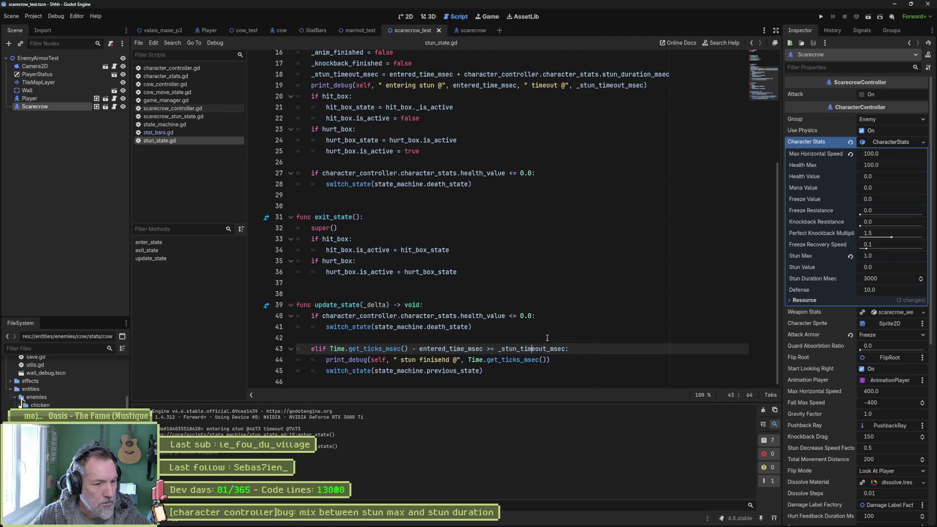
pyautogui.doubleClick(454, 347)
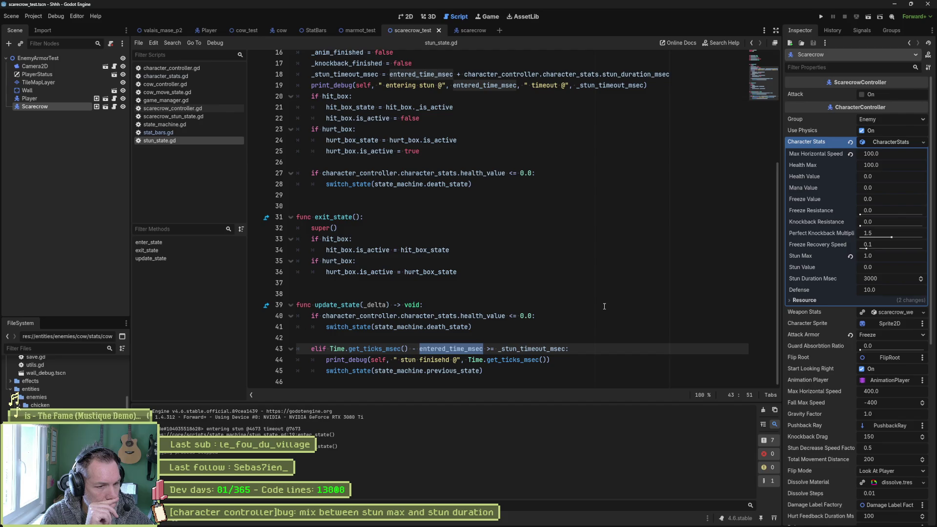
pyautogui.press('BackSpace')
pyautogui.press('BackSpace')
pyautogui.press('BackSpace')
pyautogui.press('Delete')
pyautogui.press('Delete')
pyautogui.write('>=')
pyautogui.press('F6')
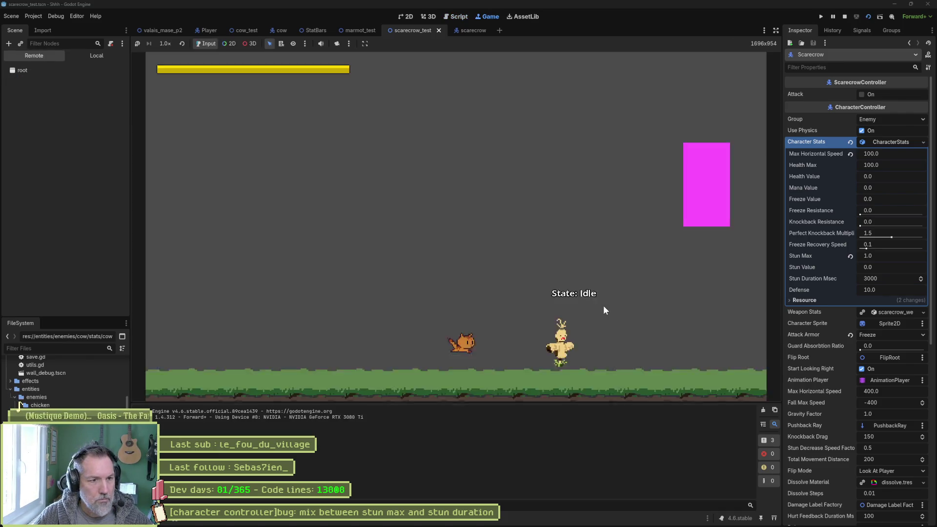
pyautogui.press('Right')
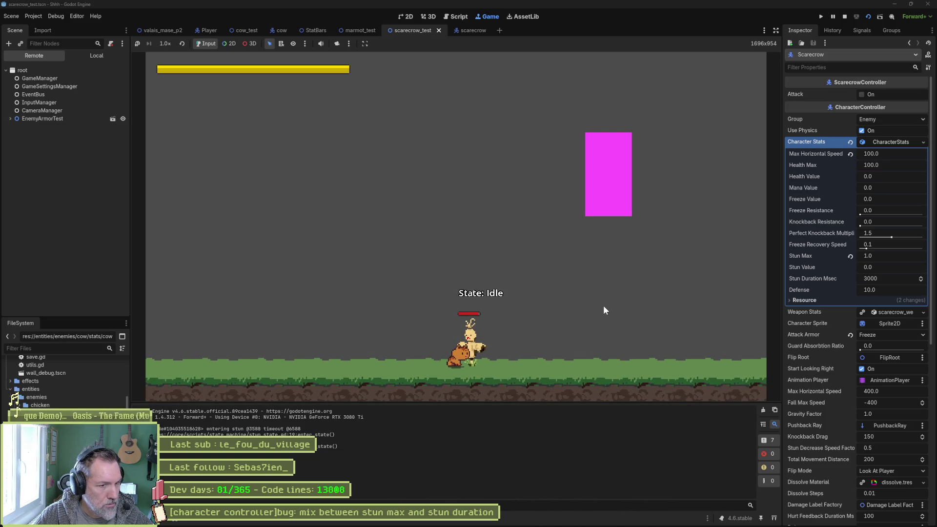
pyautogui.press('F8')
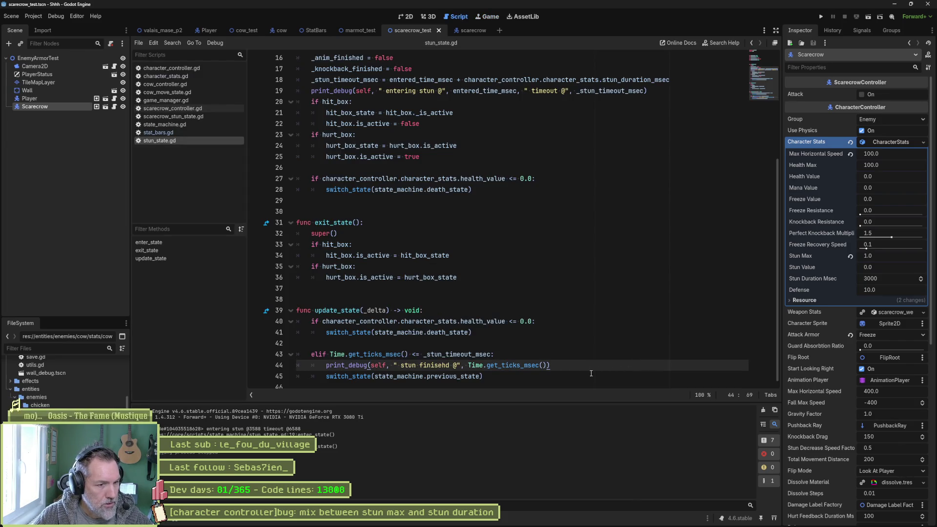
# Step: Replace the line-43 comparison operator with >=
pyautogui.click(419, 354)
pyautogui.press('BackSpace')
pyautogui.press('BackSpace')
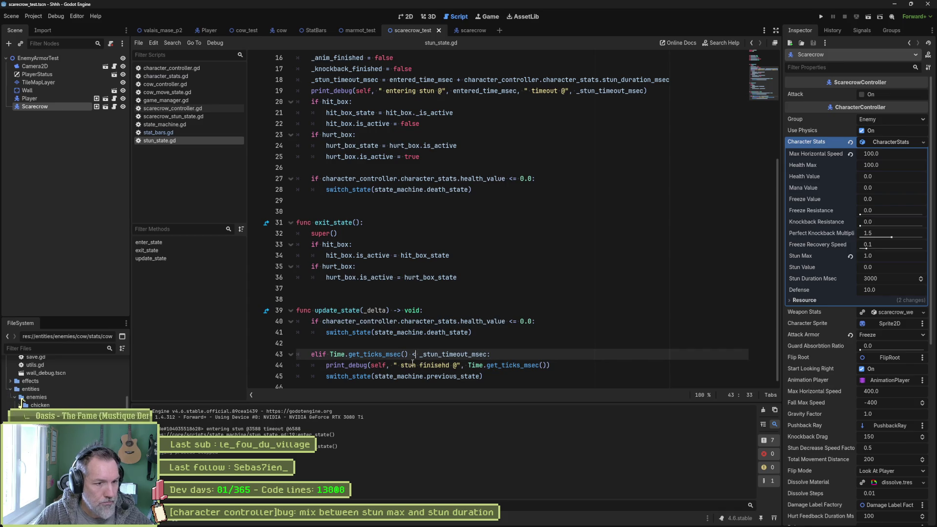
pyautogui.write('>=')
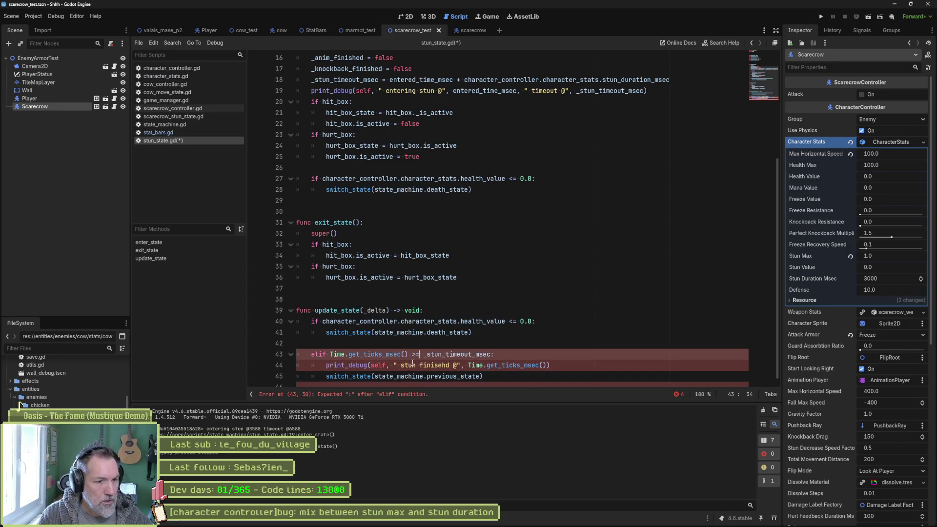
# Step: Rerun the scene to see the scarecrow return from Stun to Idle, then delete the stun-finished debug print
pyautogui.press('F6')
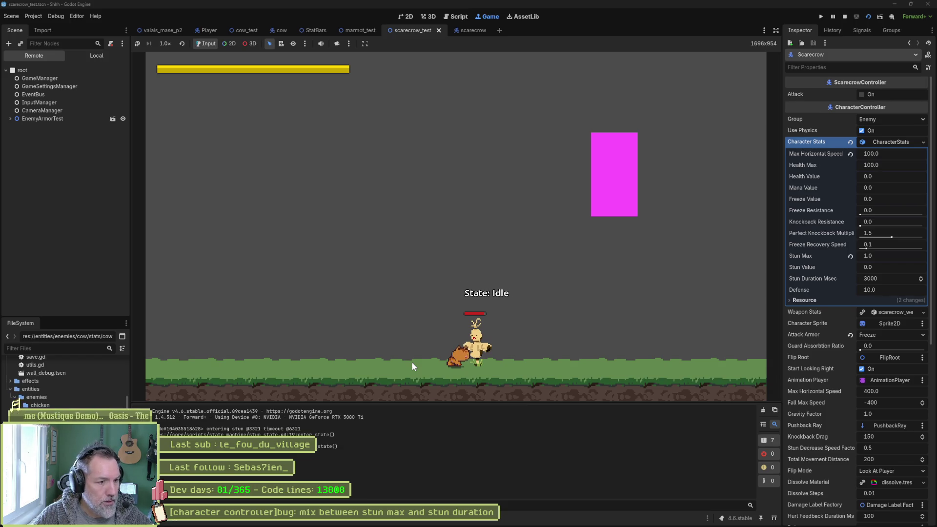
pyautogui.press('F8')
pyautogui.click(418, 366)
pyautogui.hotkey('ctrl', 'shift', 'k')
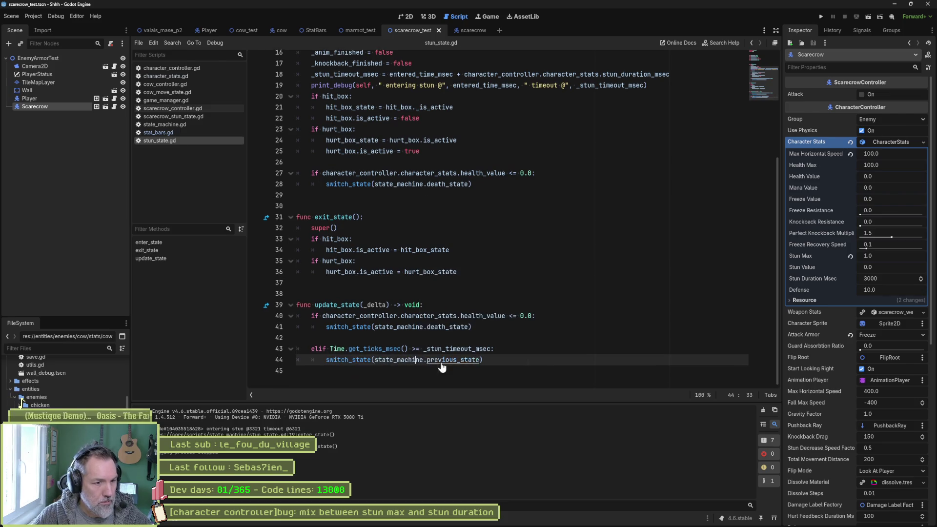
# Step: Delete the enter-stun debug print, add a blank line after the timeout calculation, and save stun_state.gd
pyautogui.click(536, 334)
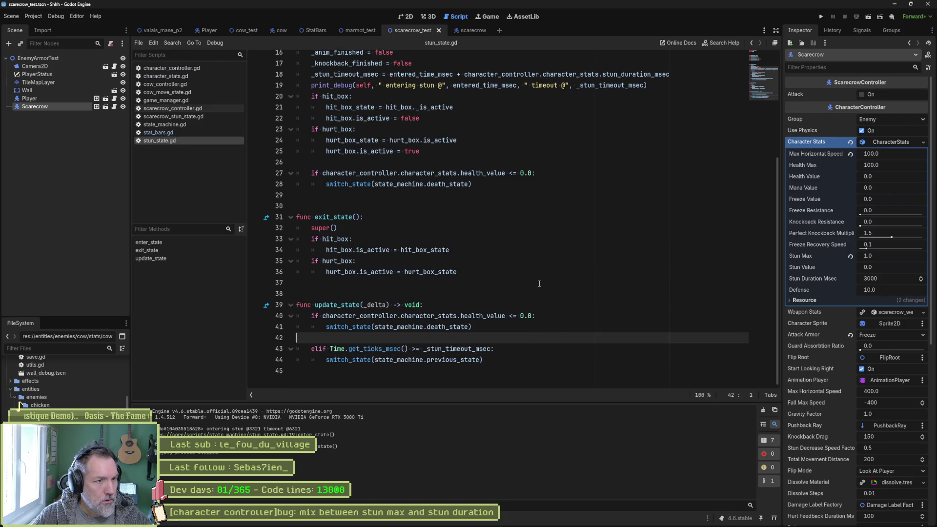
pyautogui.scroll(4, 539, 284)
pyautogui.click(664, 228)
pyautogui.hotkey('ctrl', 'shift', 'k')
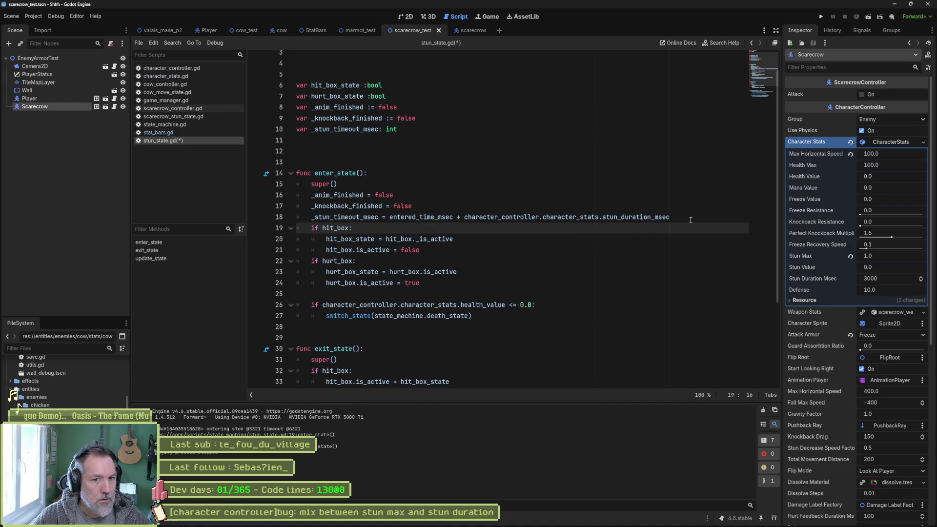
pyautogui.moveTo(691, 220); pyautogui.dragTo(706, 225)
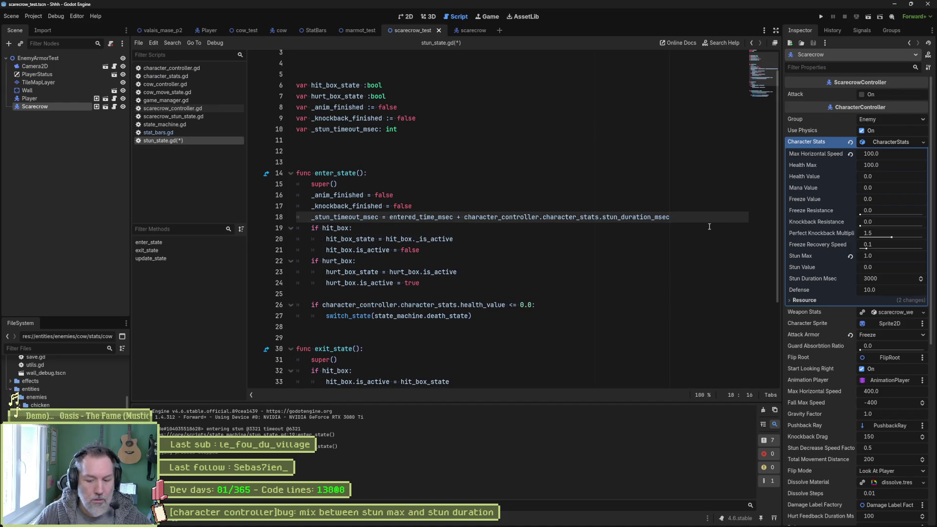
pyautogui.press('Return')
pyautogui.hotkey('ctrl', 's')
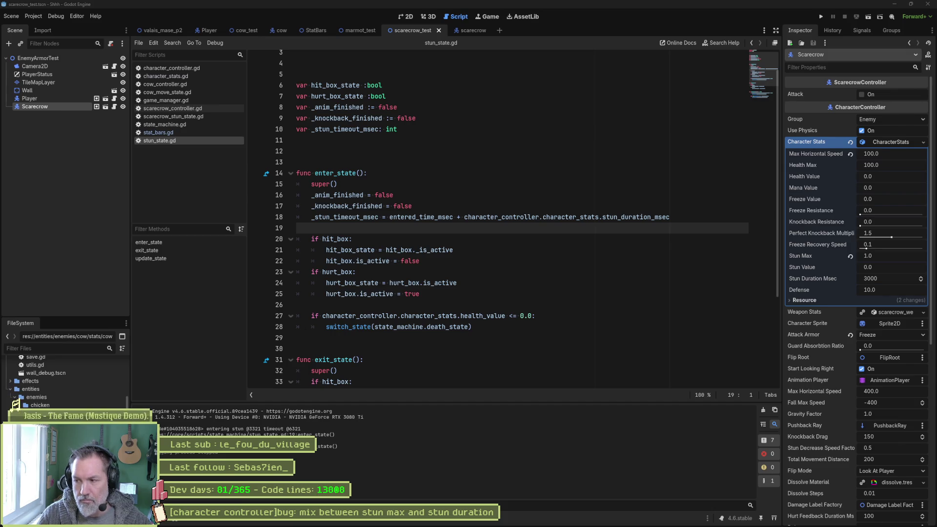
# Step: Run the test scene again with the scarecrow Idle
pyautogui.click(514, 329)
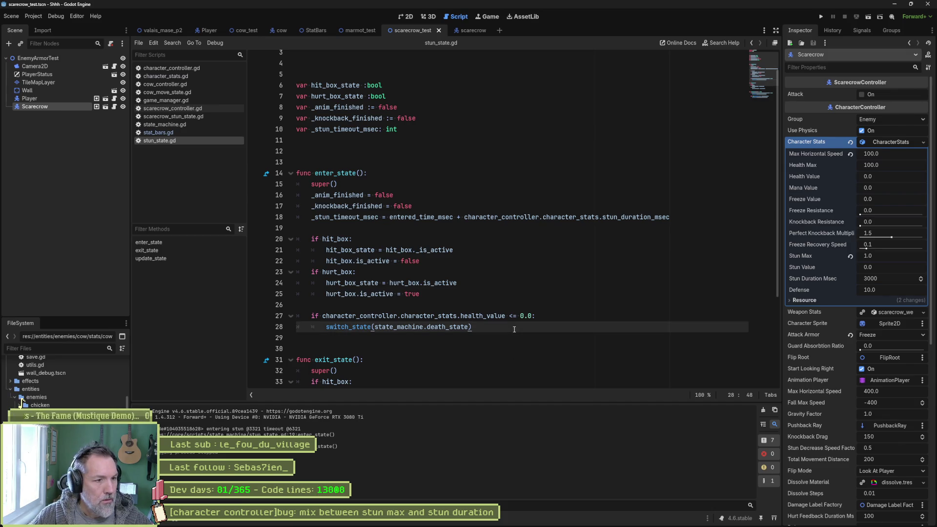
pyautogui.click(551, 285)
pyautogui.press('F6')
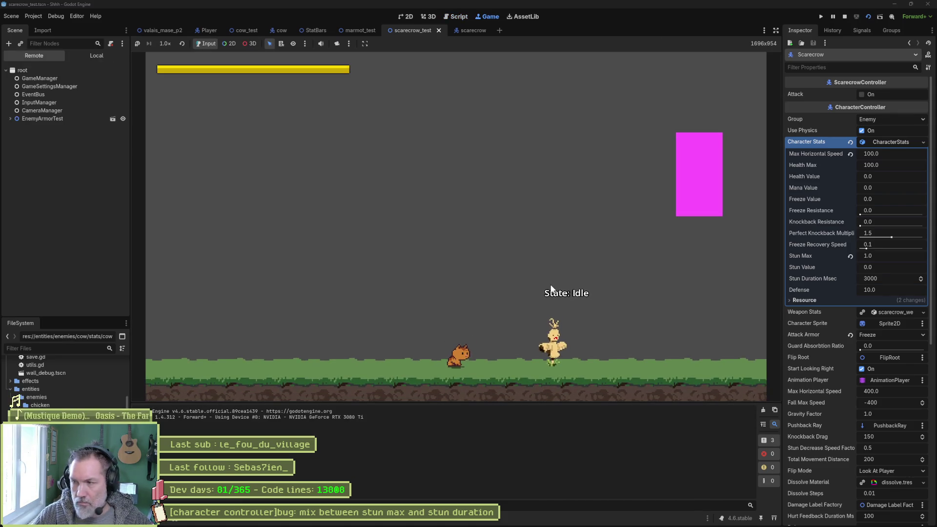
# Step: Walk the player into the scarecrow to stun it again, then switch over to the Asana board
pyautogui.press('Right')
pyautogui.press('x')
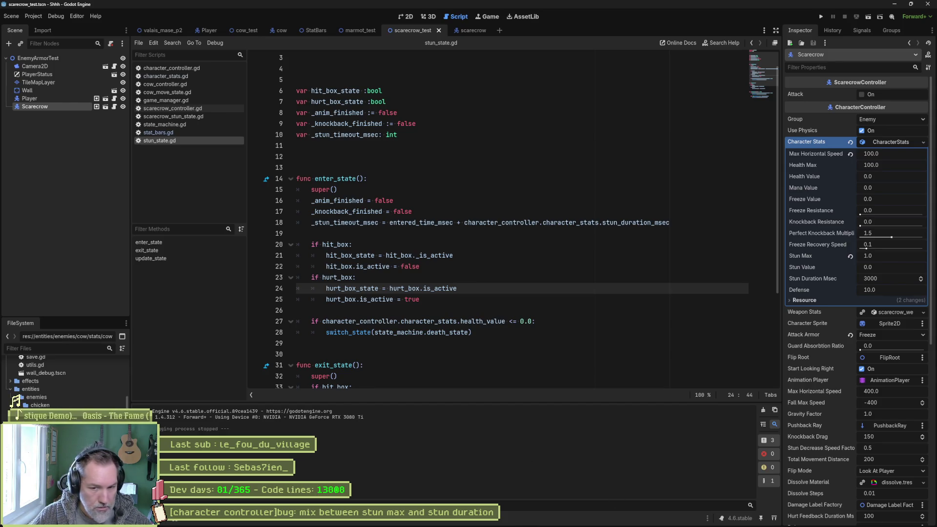
pyautogui.hotkey('alt', 'Tab')
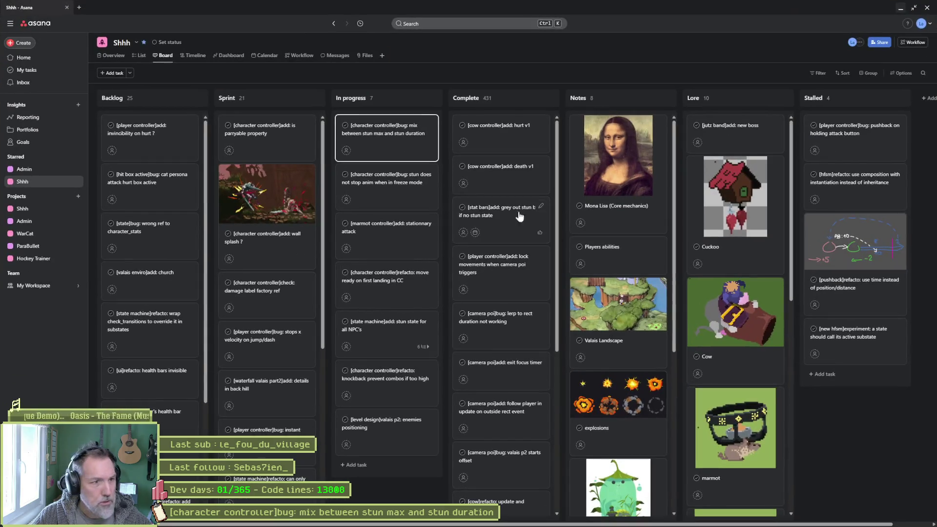
# Step: Open the 'mix between stun max and stun duration' task, select its title, and minimize the browser
pyautogui.click(402, 141)
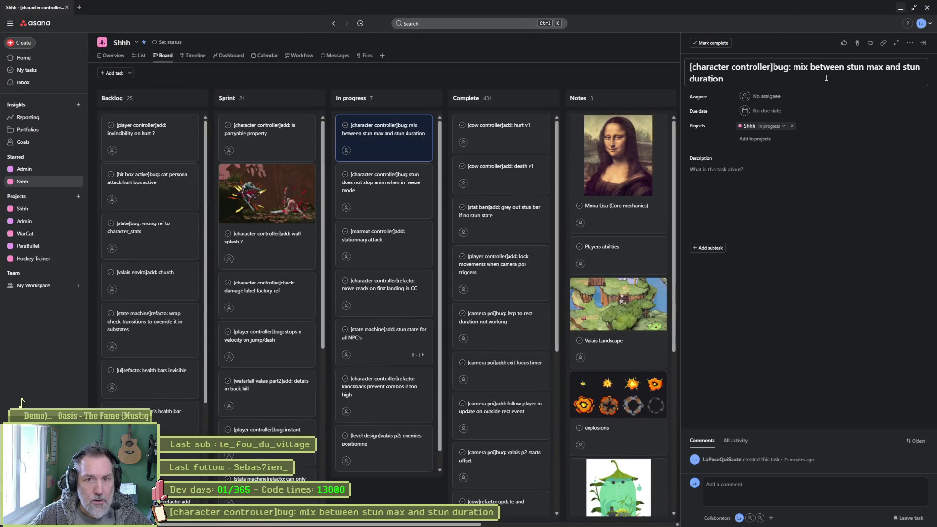
pyautogui.tripleClick(828, 70)
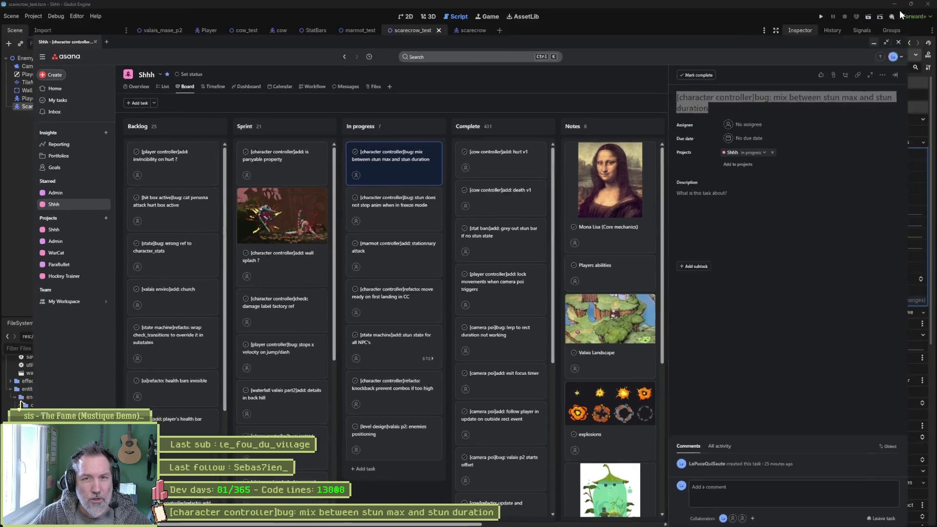
pyautogui.click(901, 10)
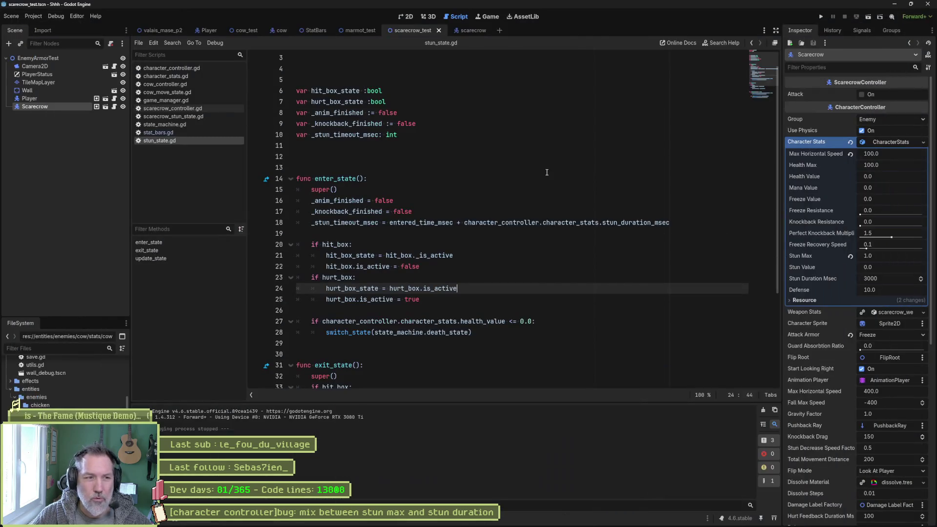
# Step: Set the Scarecrow's Stun Max to 50 in the Inspector and run the test scene
pyautogui.click(463, 196)
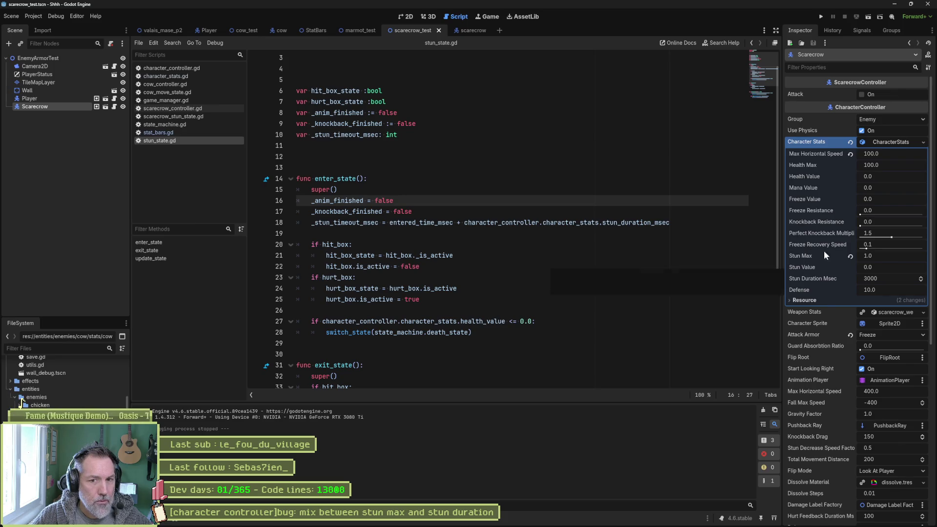
pyautogui.click(890, 258)
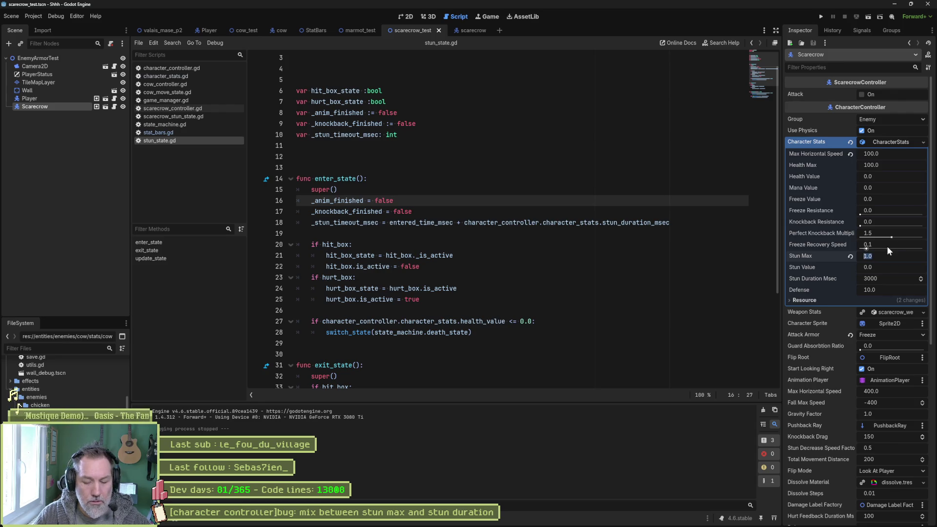
pyautogui.write('50')
pyautogui.press('Return')
pyautogui.click(646, 277)
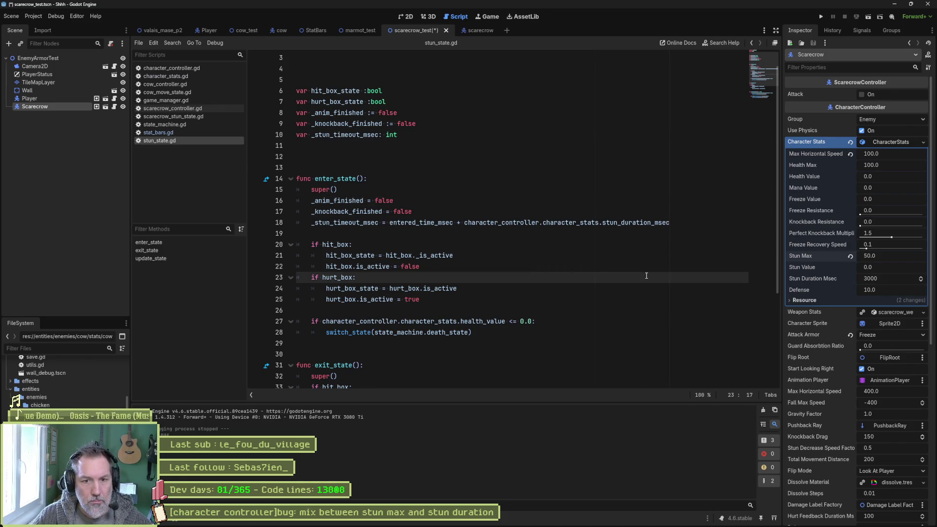
pyautogui.press('F6')
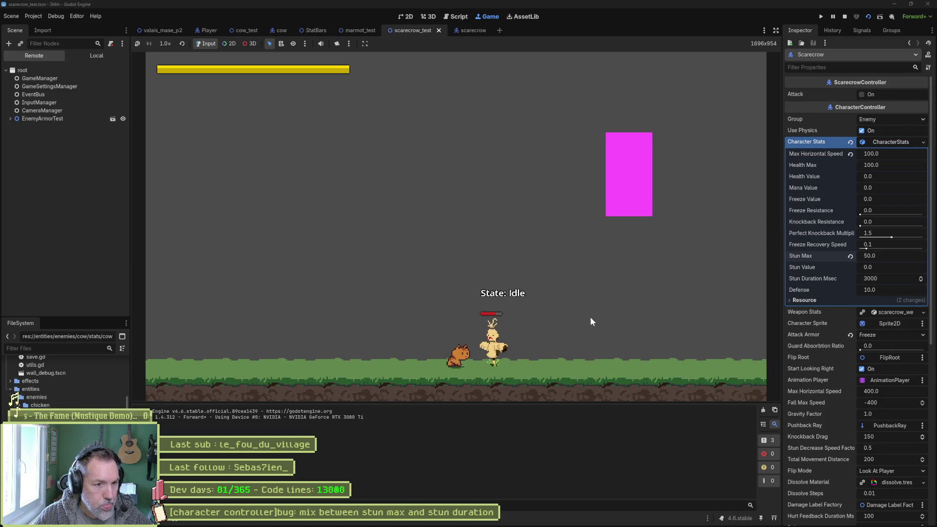
# Step: Stop the game and insert a blank line after line 22 between the hit box and hurt box blocks
pyautogui.press('F8')
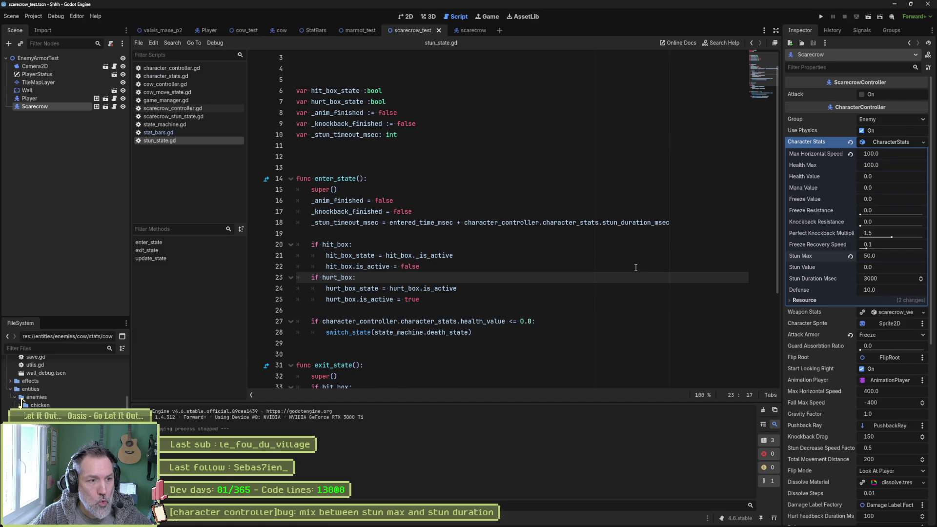
pyautogui.click(530, 263)
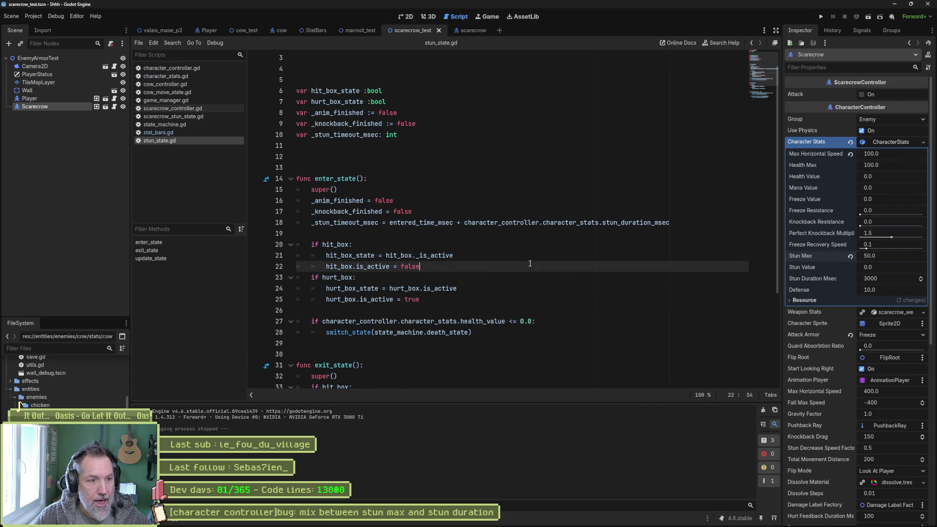
pyautogui.press('Return')
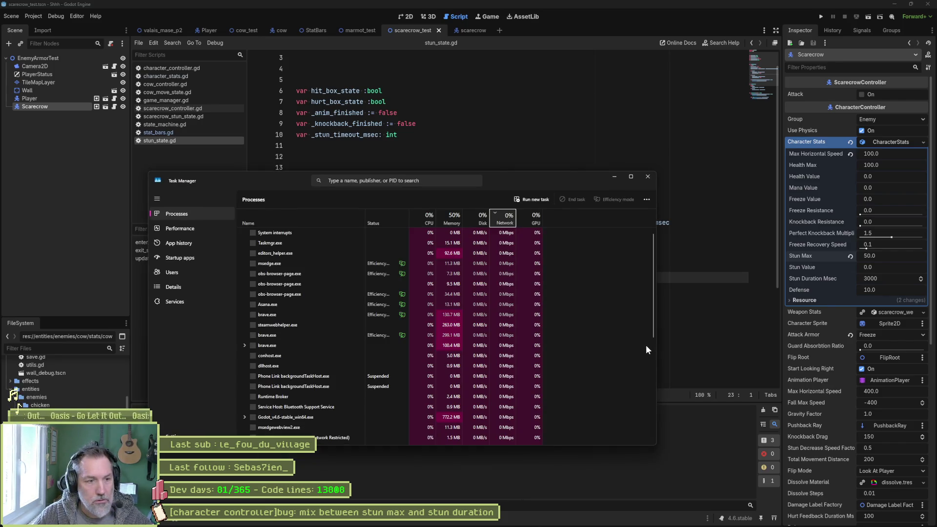
# Step: Restart Windows Explorer from Task Manager, then close Task Manager
pyautogui.write('explor')
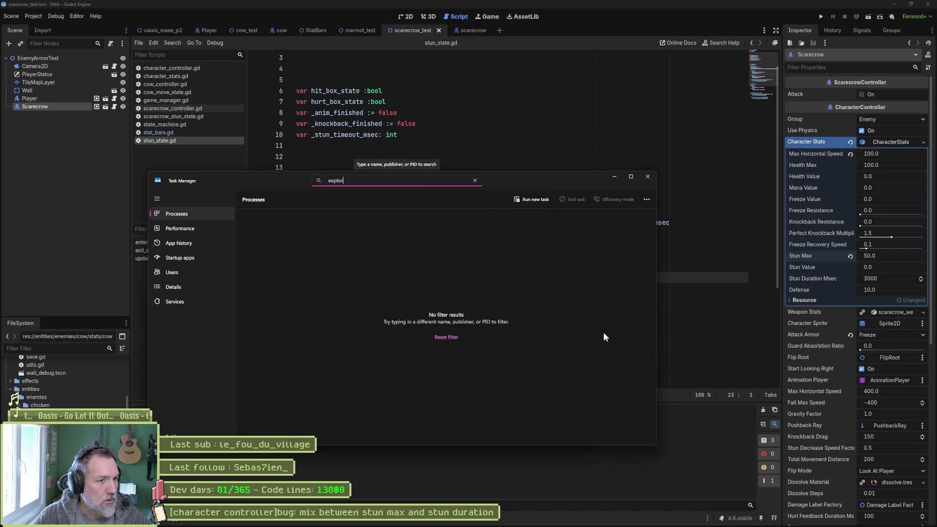
pyautogui.rightClick(279, 233)
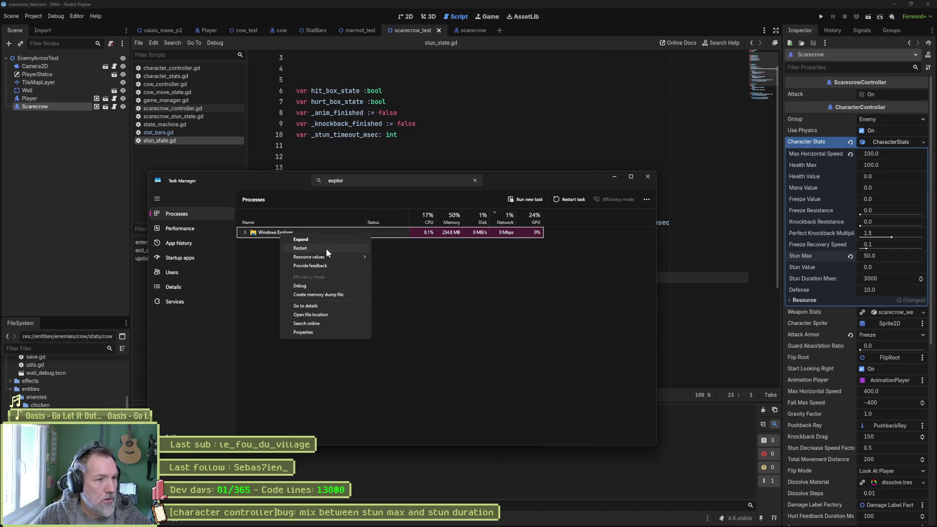
pyautogui.click(326, 248)
pyautogui.click(648, 176)
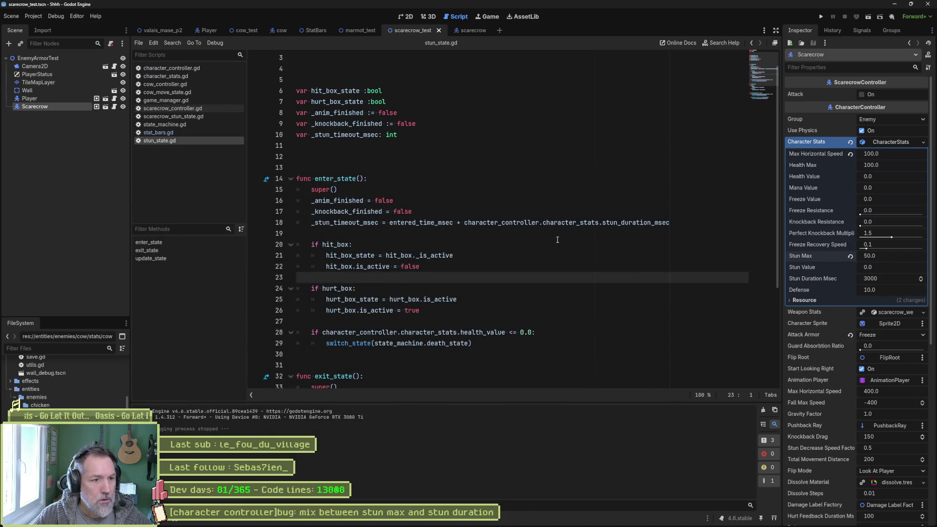
# Step: Restore the Asana window down and bring Fork forward showing the Shhh master commit history
pyautogui.click(551, 244)
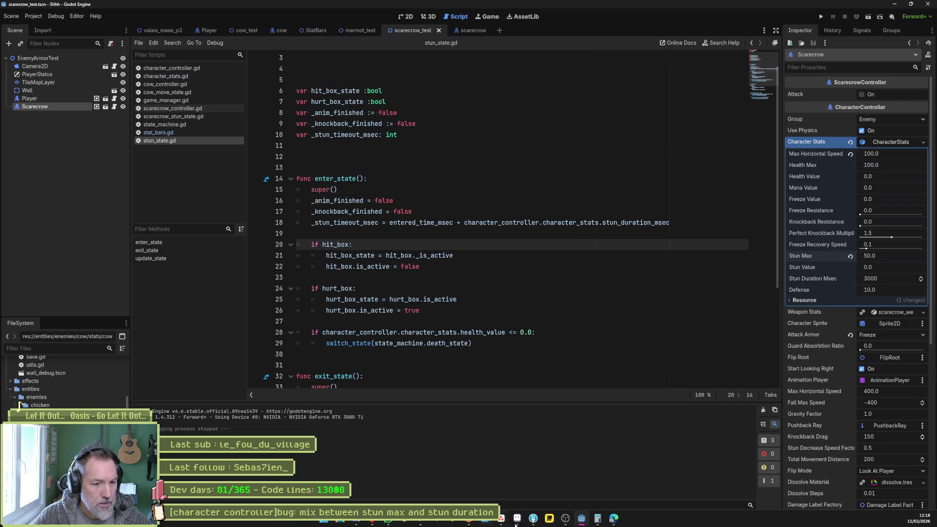
pyautogui.click(501, 521)
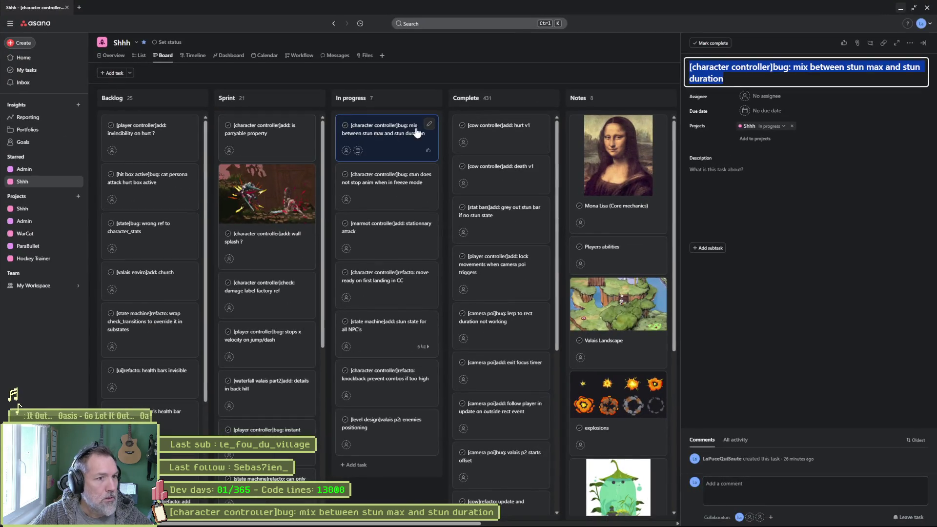
pyautogui.click(913, 8)
pyautogui.click(501, 521)
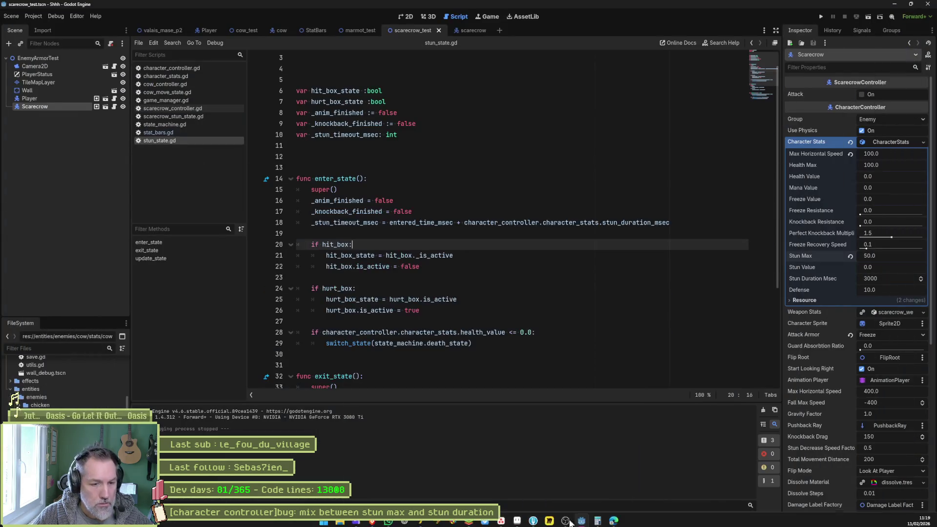
pyautogui.click(548, 520)
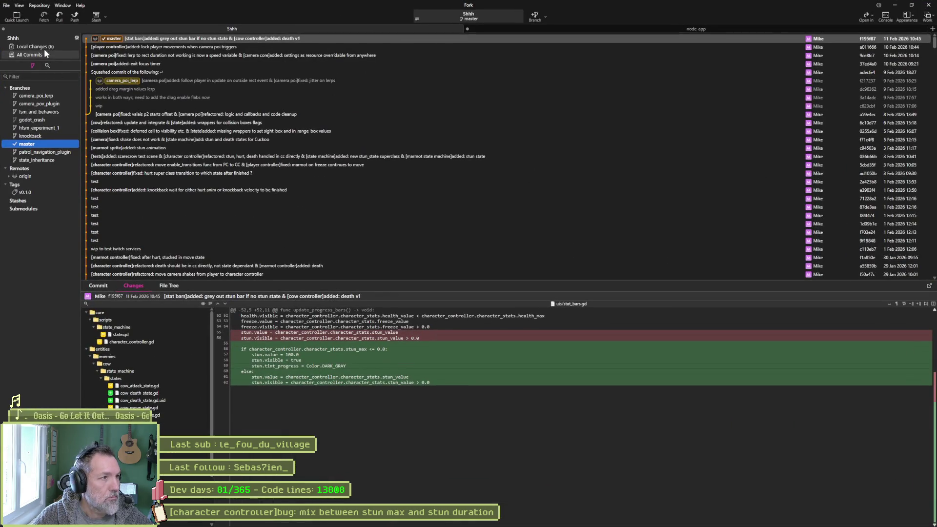
# Step: Review the stun_duration_msec diff of character_stats.gd in Fork's local changes, then return to Godot
pyautogui.click(44, 48)
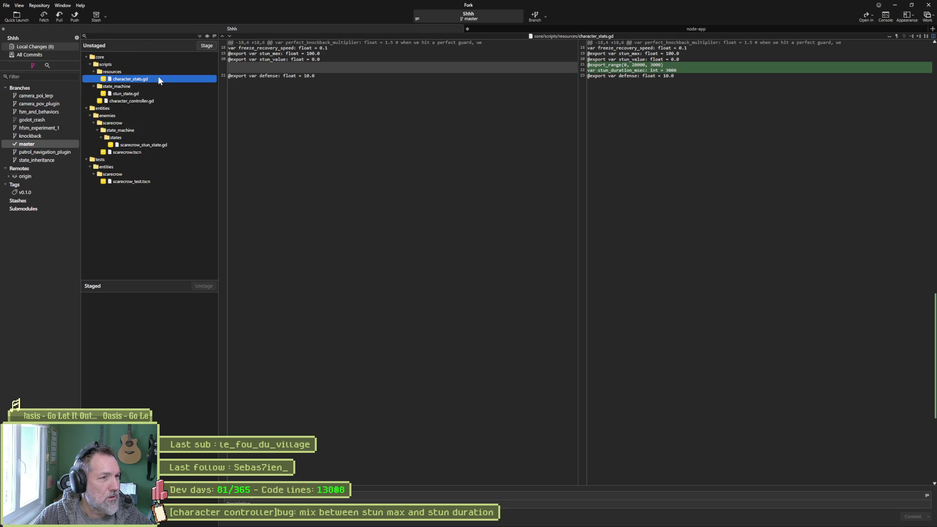
pyautogui.moveTo(335, 76)
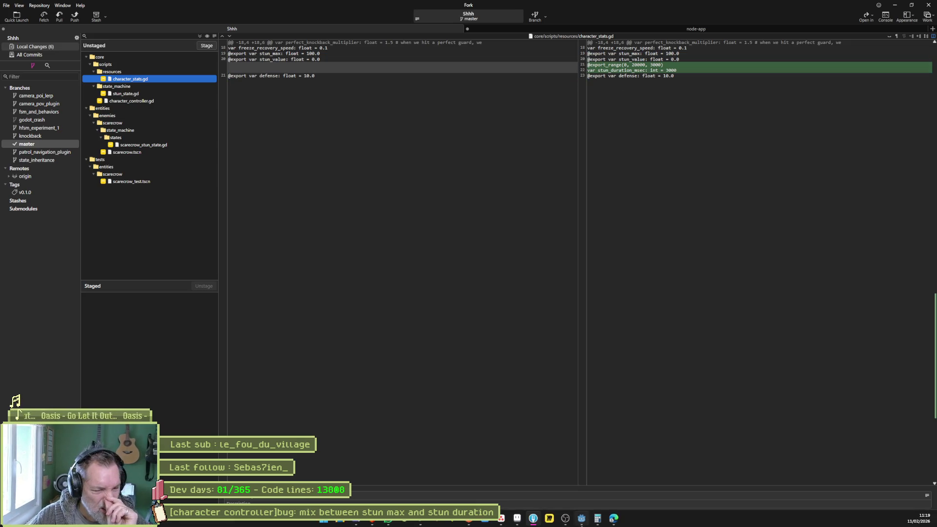
pyautogui.click(561, 518)
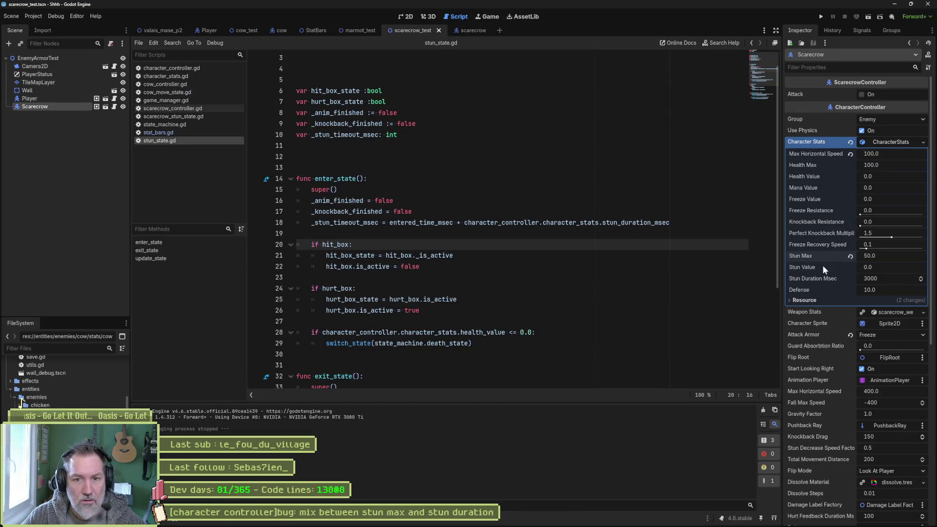
pyautogui.hotkey('alt', 'Tab')
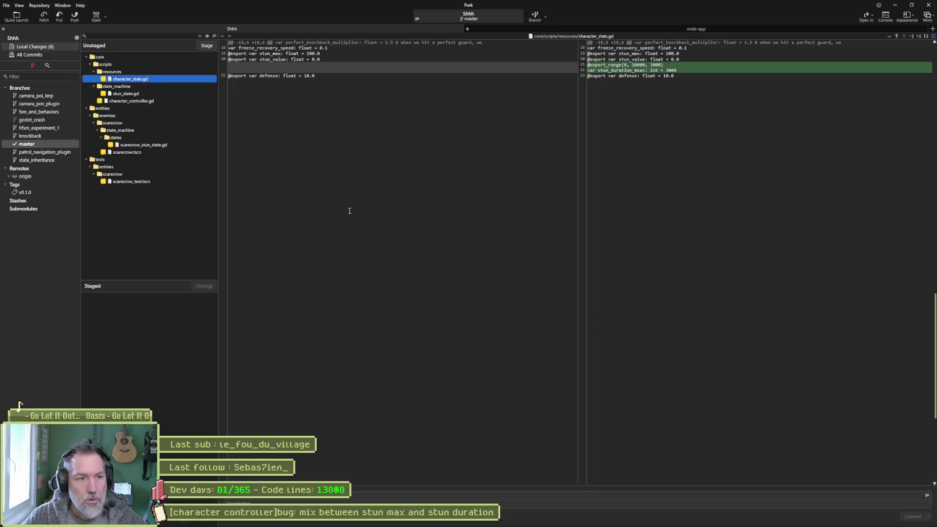
pyautogui.hotkey('alt', 'Tab')
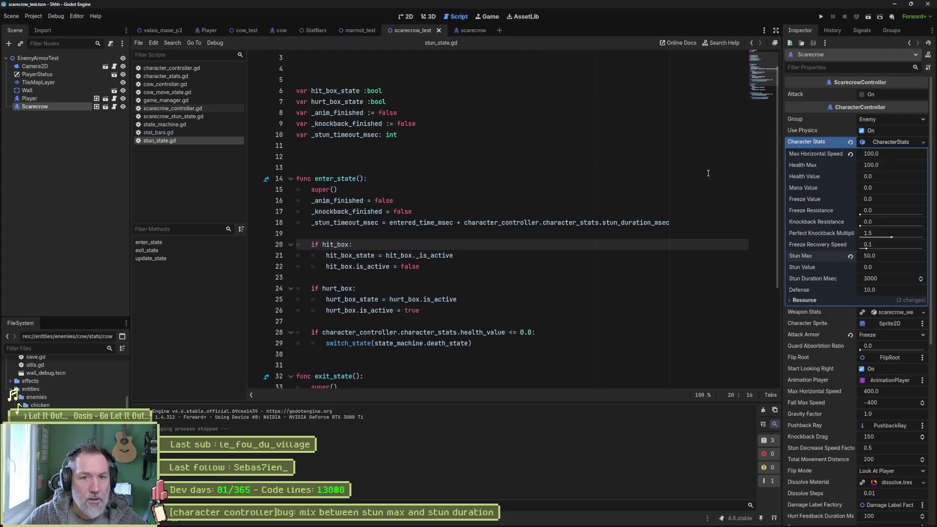
# Step: Check the Scarecrow's character stats (Stun Max 50, Stun Duration Msec 3000), then bring up character_stats.gd
pyautogui.click(47, 107)
pyautogui.click(43, 98)
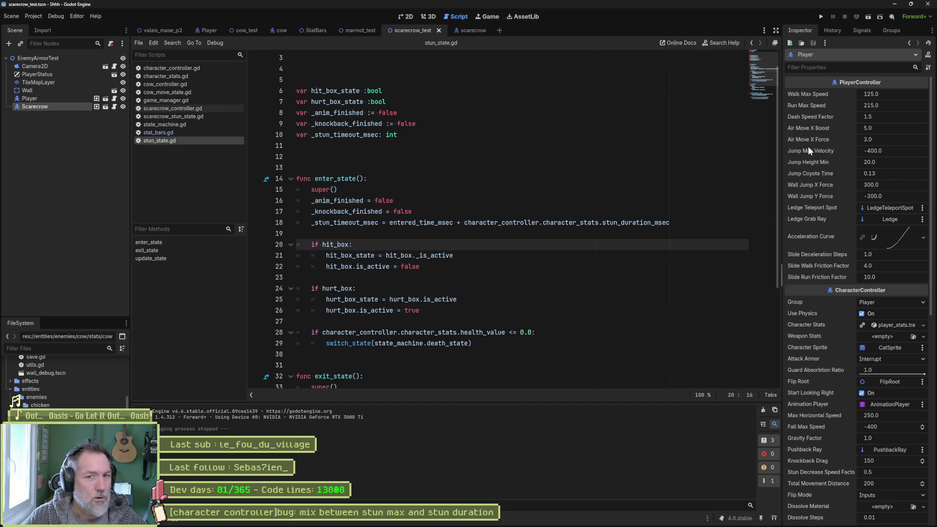
pyautogui.click(892, 323)
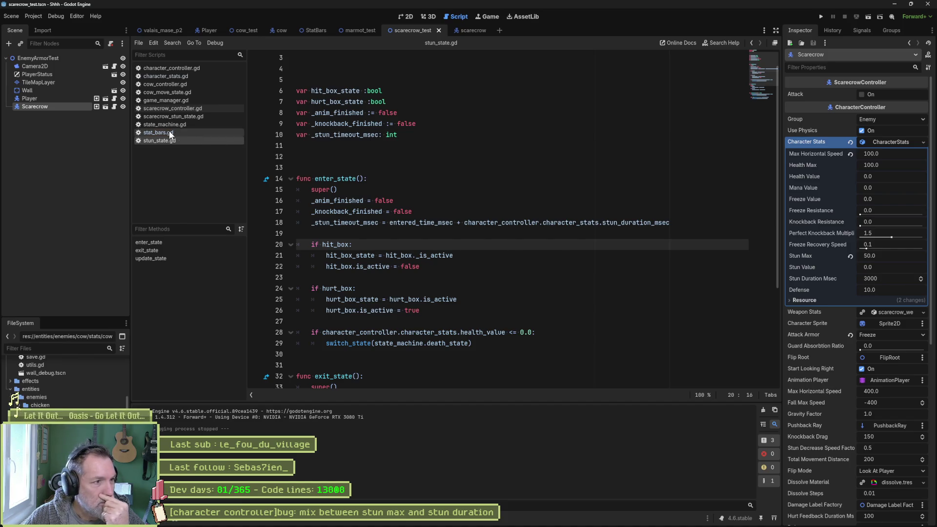
pyautogui.click(178, 75)
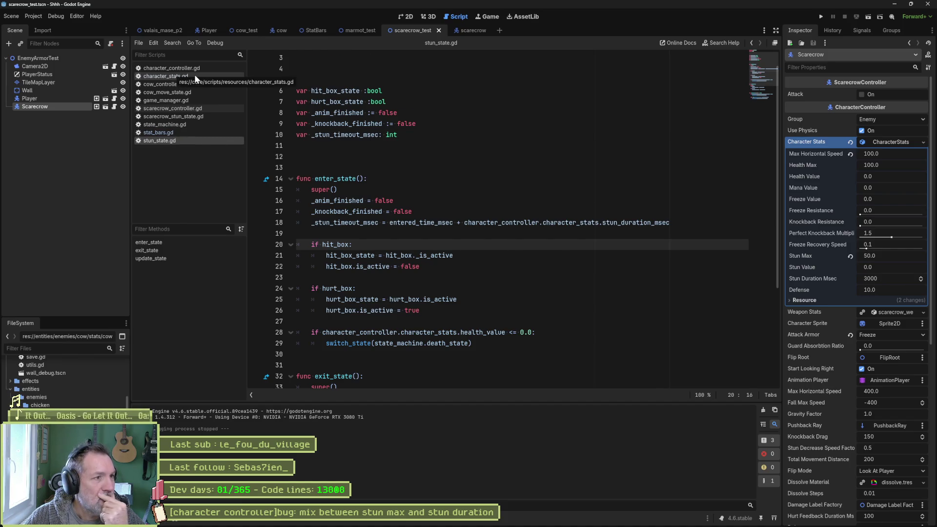
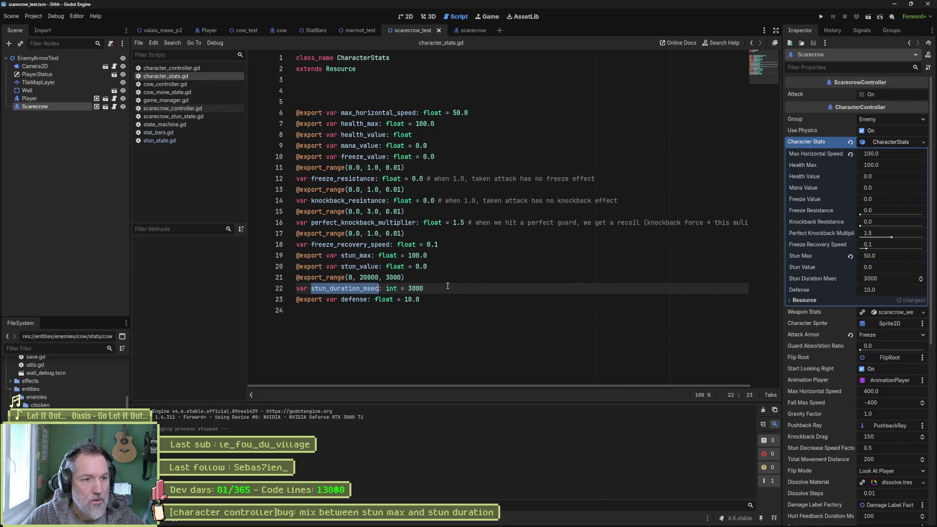
pyautogui.moveTo(438, 291); pyautogui.dragTo(456, 267)
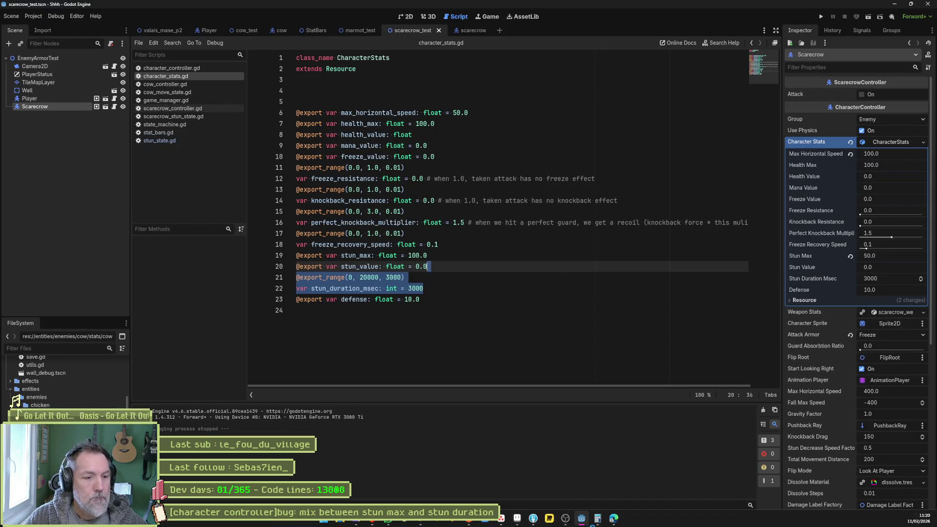
pyautogui.moveTo(581, 520)
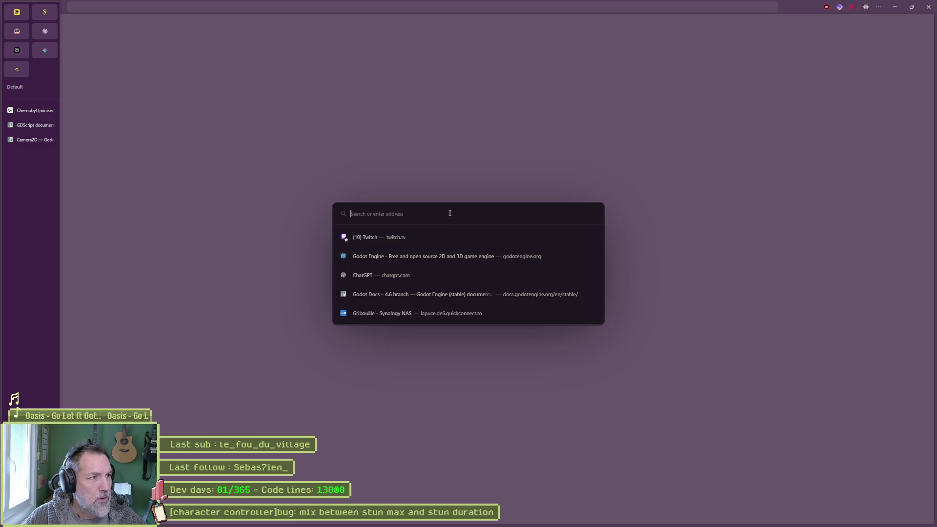
pyautogui.click(46, 48)
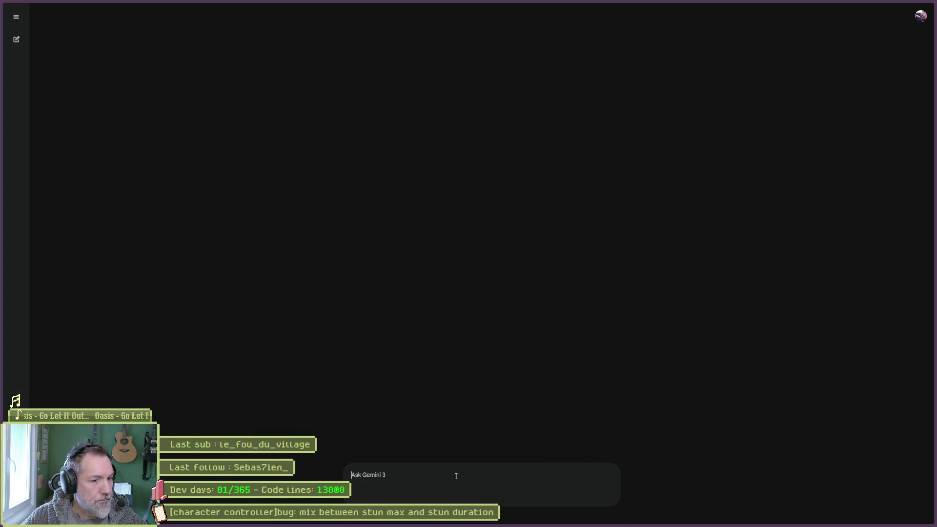
pyautogui.write('je ne vois pas la sl')
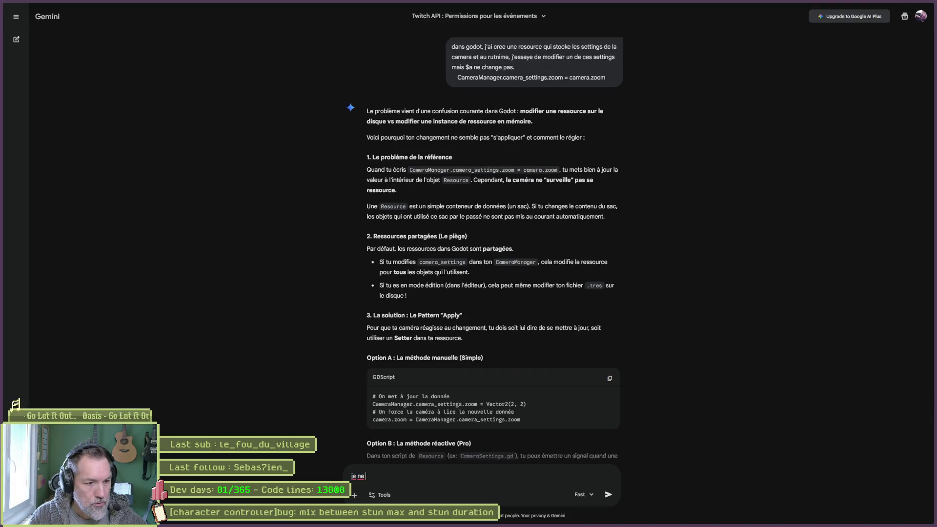
pyautogui.press('BackSpace')
pyautogui.press('BackSpace')
pyautogui.press('BackSpace')
pyautogui.write('e slider dans l')
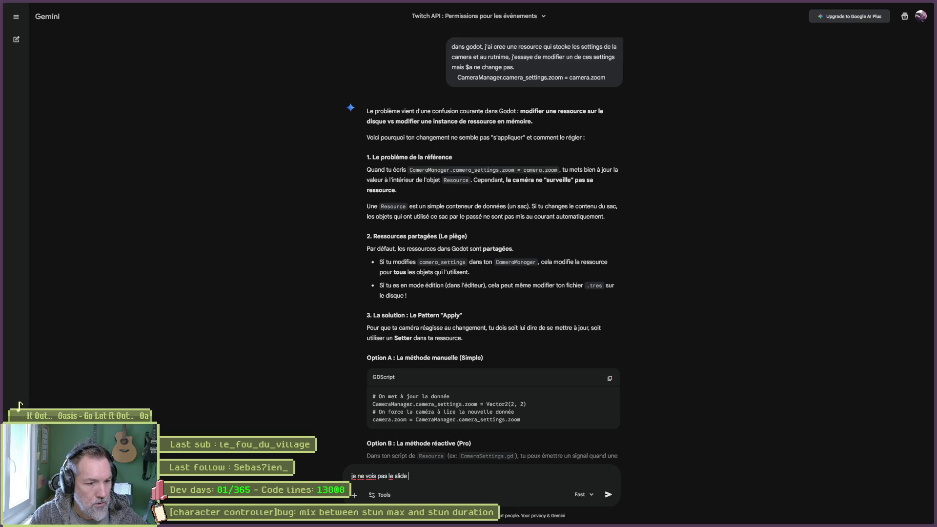
pyautogui.write("'ins")
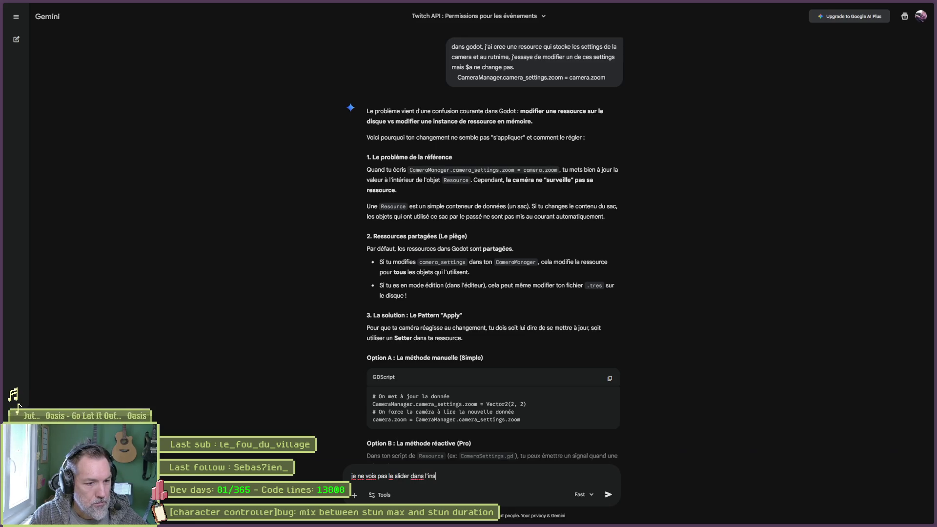
pyautogui.write('pecteur pour le range suivant dans godot:')
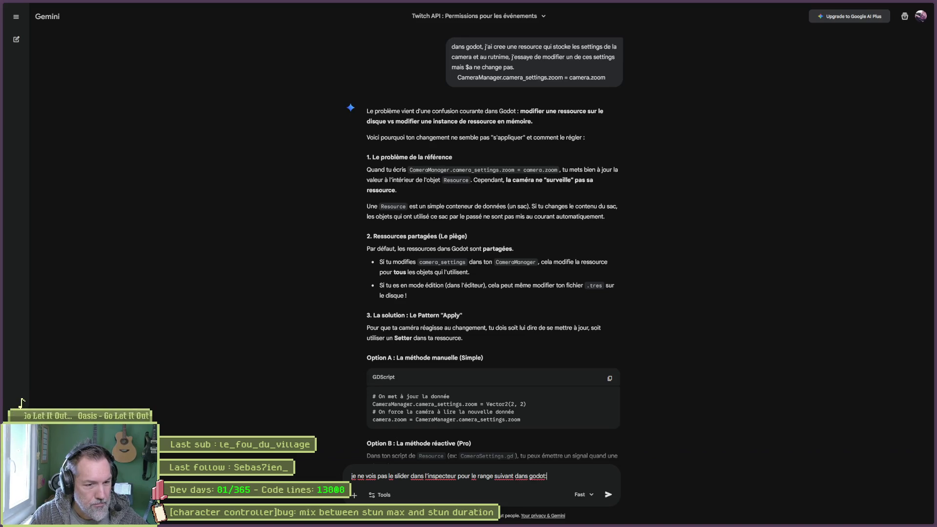
pyautogui.hotkey('shift', 'Return')
pyautogui.write('@export_range(0, 20000, 3000)var stun_duration_msec: int = 3000')
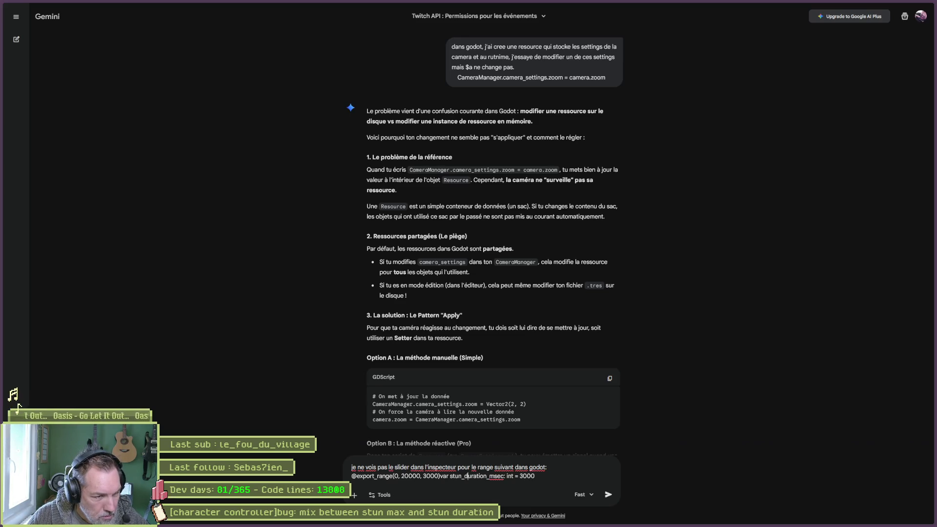
pyautogui.press('Return')
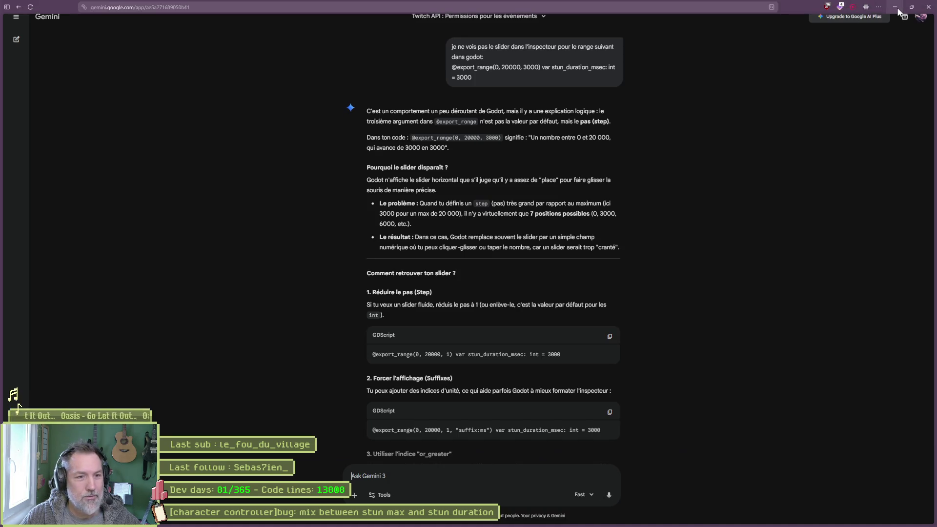
pyautogui.click(898, 7)
pyautogui.click(399, 277)
pyautogui.press('BackSpace')
pyautogui.press('BackSpace')
pyautogui.press('BackSpace')
pyautogui.write('10)')
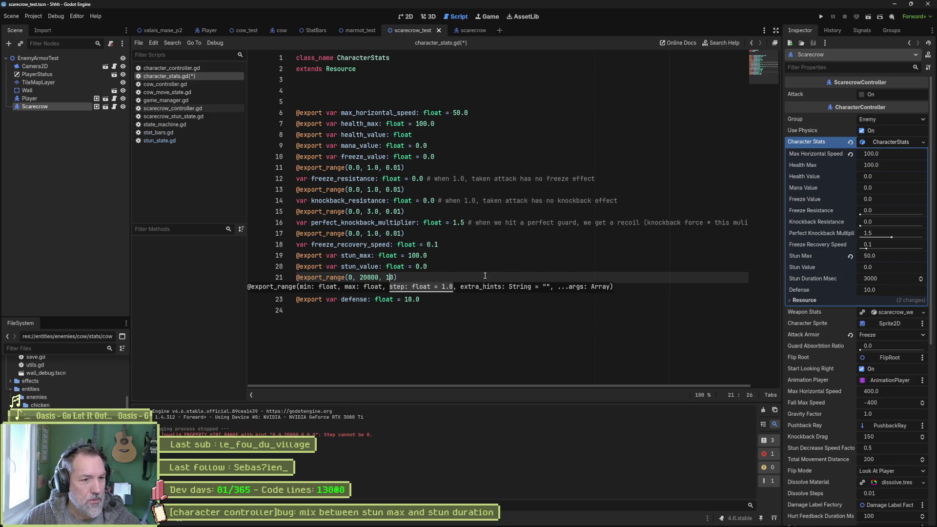
pyautogui.press('Delete')
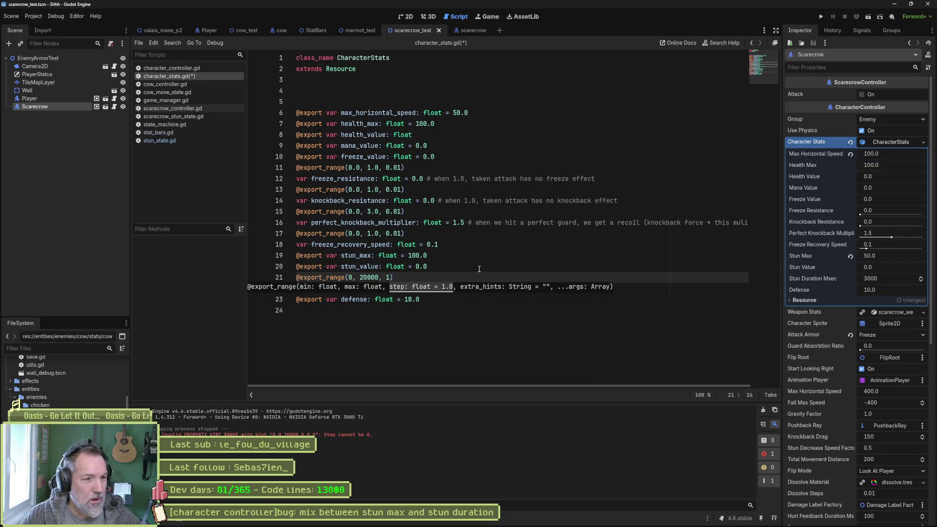
pyautogui.click(479, 269)
pyautogui.hotkey('ctrl', 's')
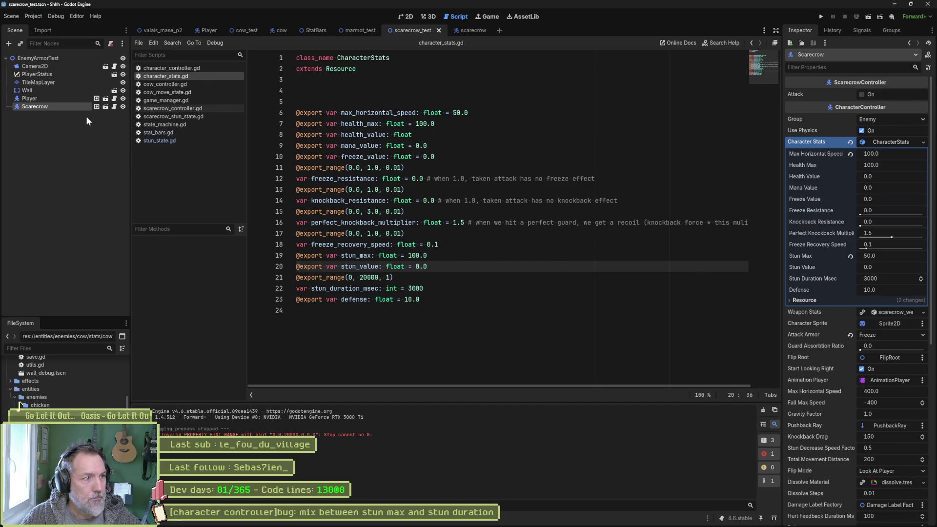
# Step: Reselect Scarecrow and re-expand its Character Stats resource to refresh the Inspector
pyautogui.click(57, 103)
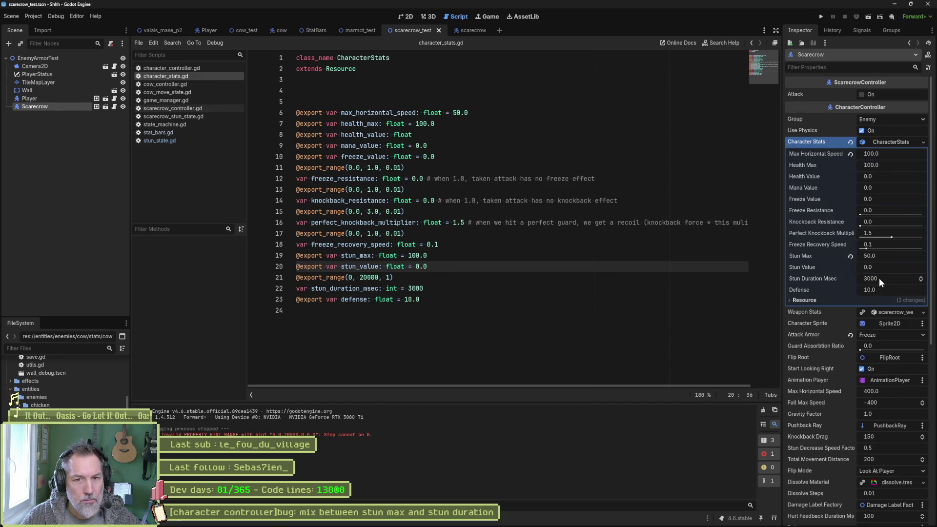
pyautogui.click(894, 142)
pyautogui.click(895, 140)
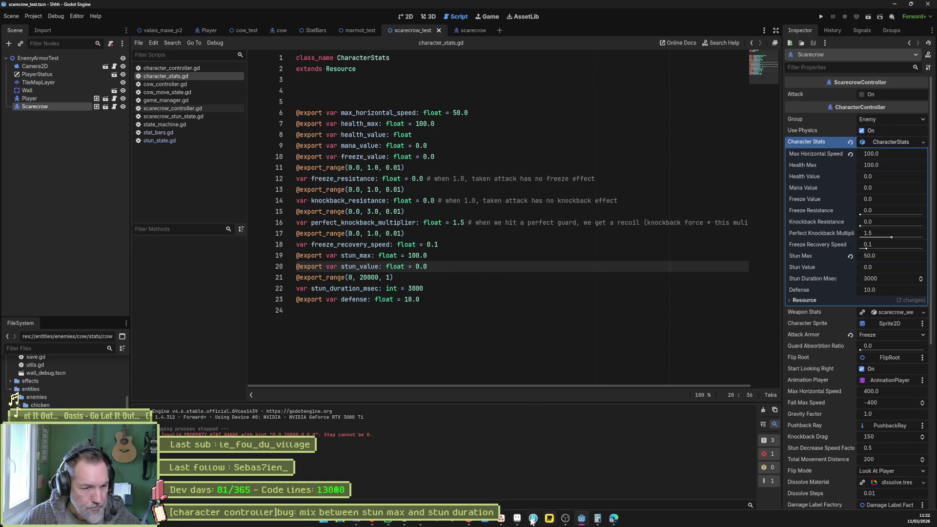
pyautogui.click(420, 519)
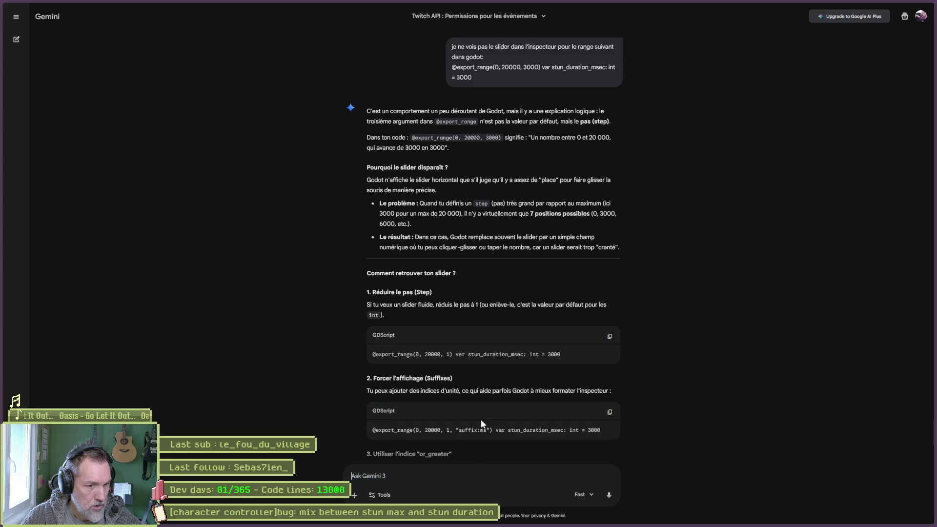
# Step: Highlight the "suffix:ms" hint in Gemini's answer and read through the syntax table
pyautogui.moveTo(450, 431); pyautogui.dragTo(490, 430)
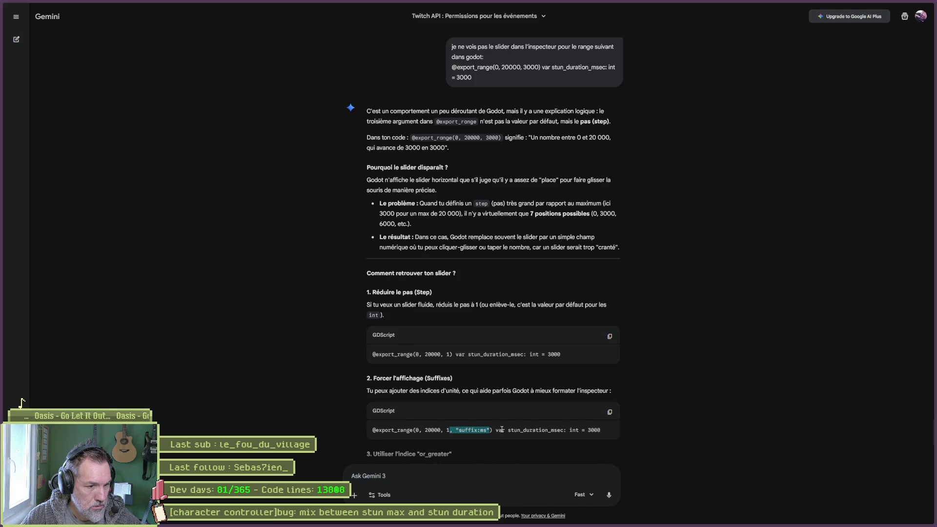
pyautogui.scroll(-1, 500, 433)
pyautogui.scroll(-2, 500, 432)
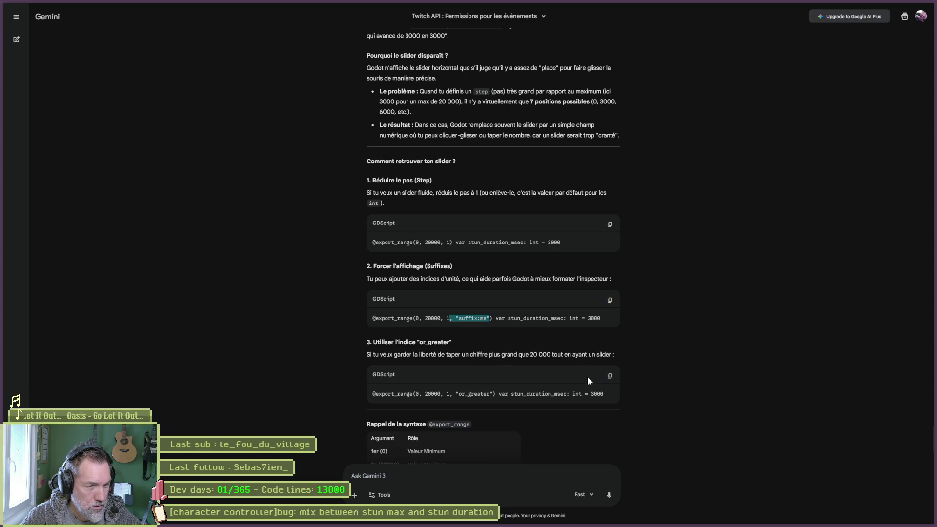
pyautogui.scroll(-1, 554, 413)
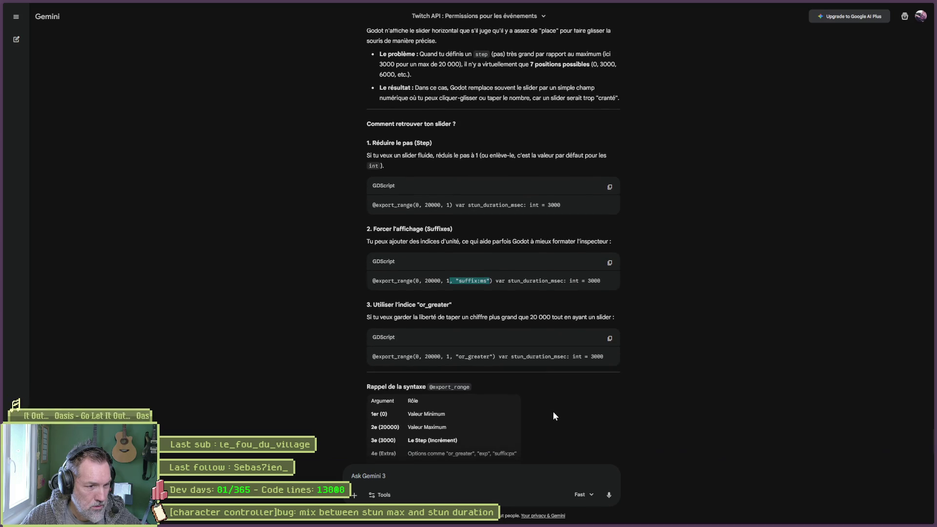
pyautogui.scroll(-1, 553, 412)
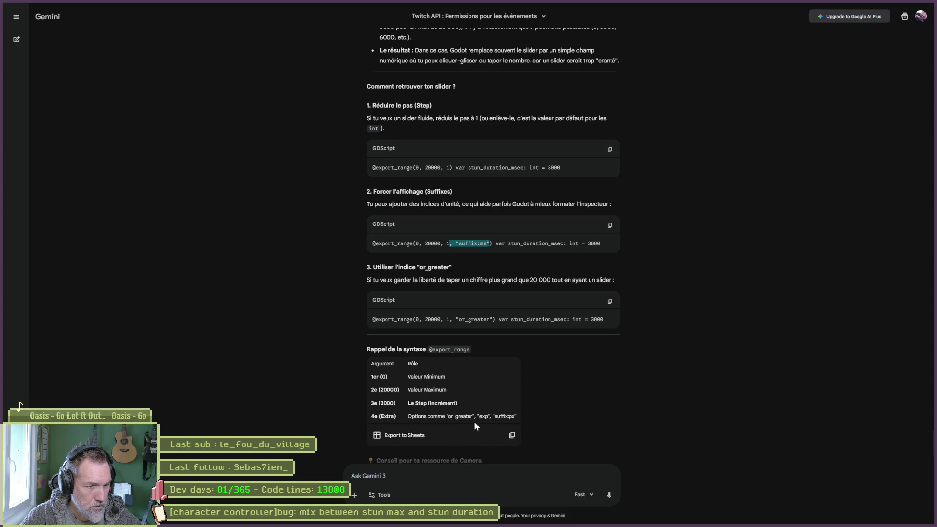
pyautogui.scroll(-2, 561, 425)
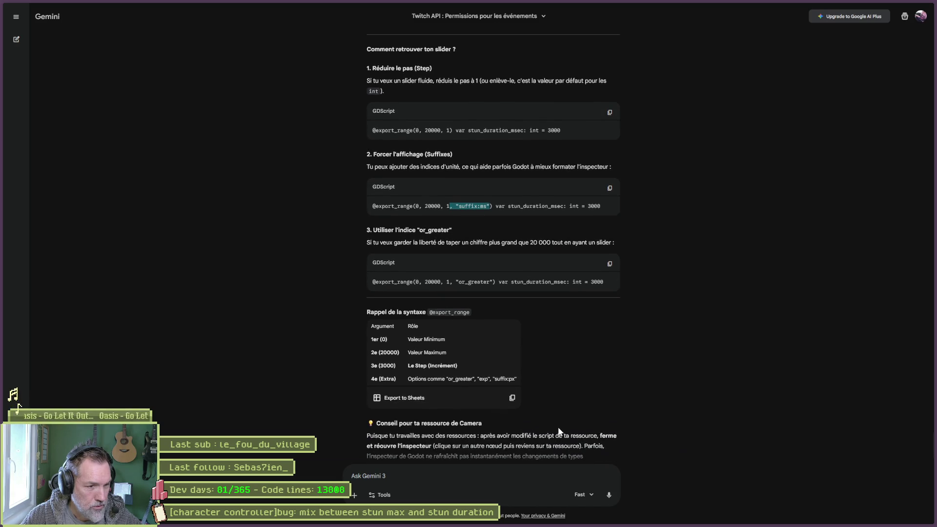
pyautogui.scroll(1, 544, 434)
pyautogui.hotkey('alt', 'Tab')
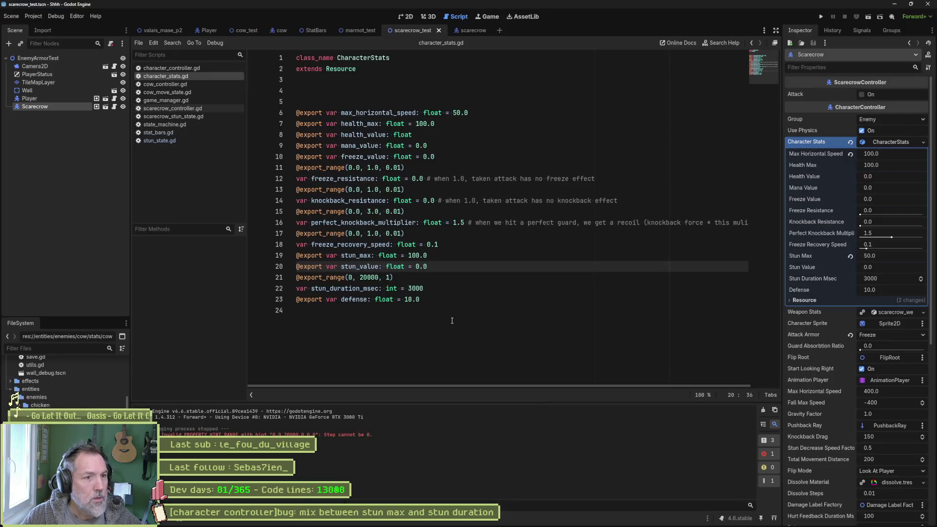
pyautogui.press('Down')
pyautogui.press('Left')
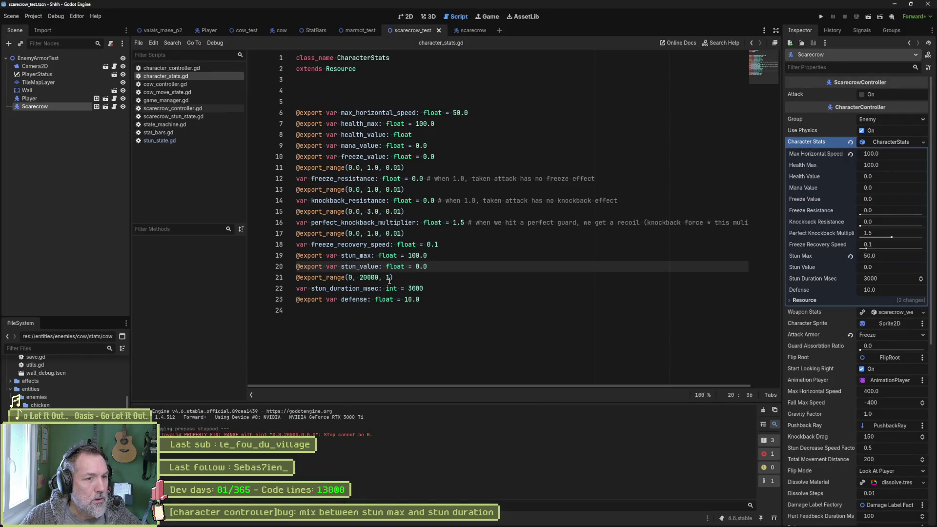
pyautogui.write(', "suffix:ms"')
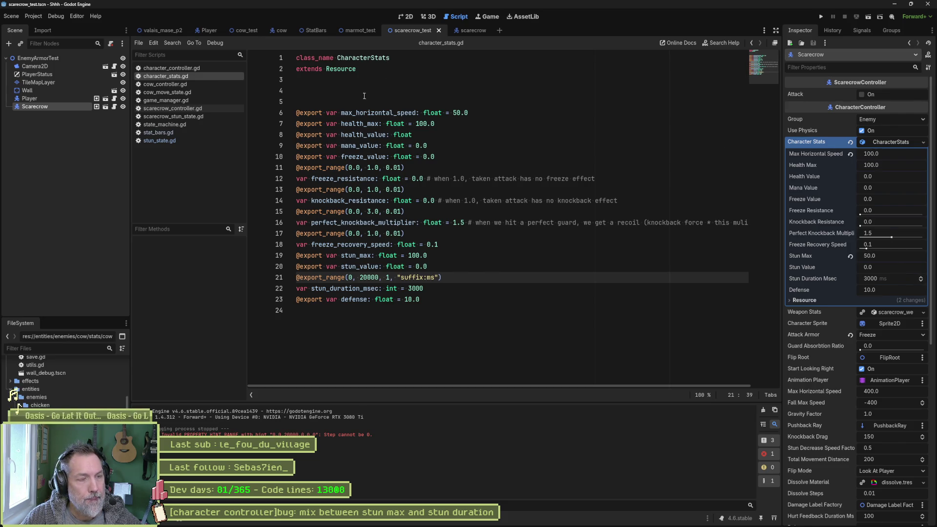
# Step: Open cow_stats.tres in the Inspector from the FileSystem dock
pyautogui.scroll(-3, 63, 381)
pyautogui.click(63, 420)
pyautogui.click(63, 413)
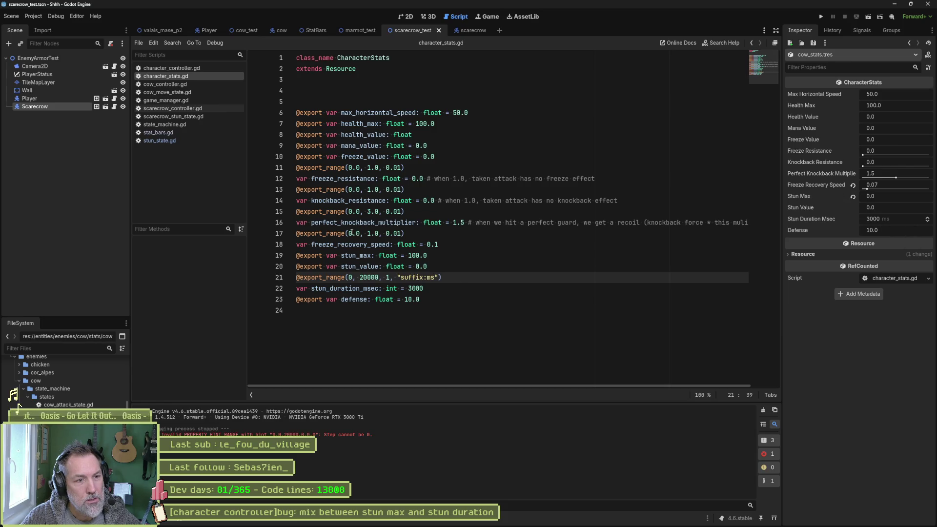
# Step: Try float values (0.0, 20000.0, 1.0) in line 21's range, matching line 17, and save
pyautogui.moveTo(349, 234); pyautogui.dragTo(401, 234)
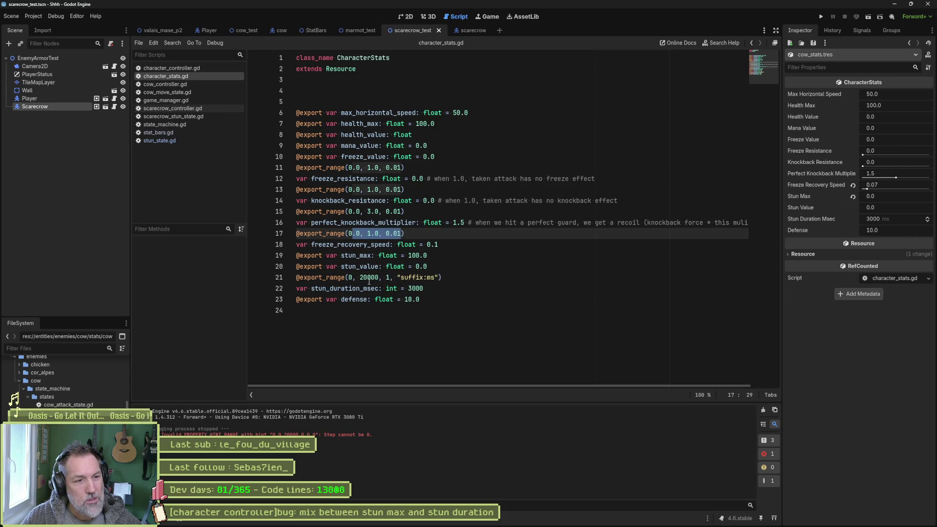
pyautogui.click(353, 277)
pyautogui.write('.0')
pyautogui.press('Right')
pyautogui.press('Right')
pyautogui.press('Right')
pyautogui.write('.0')
pyautogui.press('Right')
pyautogui.press('Right')
pyautogui.press('Right')
pyautogui.write('.0')
pyautogui.hotkey('ctrl', 's')
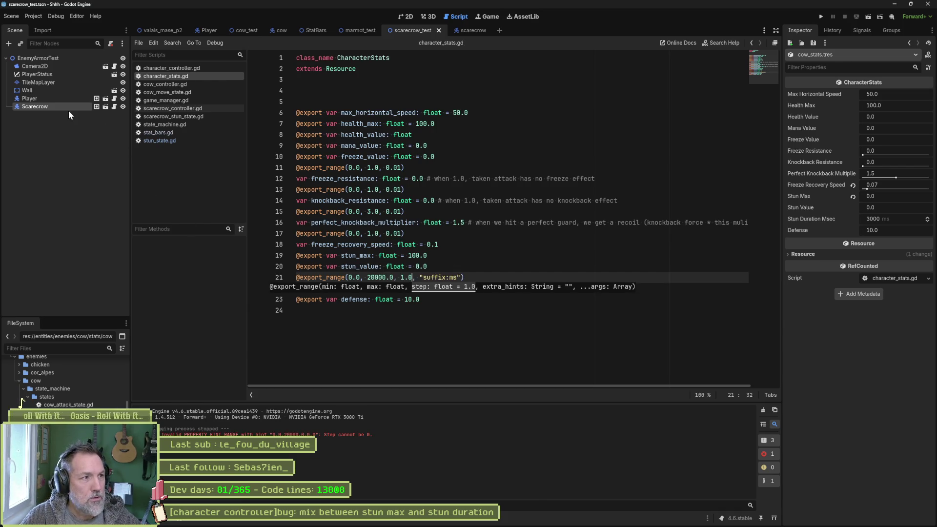
# Step: Check Scarecrow's Inspector, then undo the decimal range values and save character_stats.gd
pyautogui.click(199, 81)
pyautogui.click(207, 74)
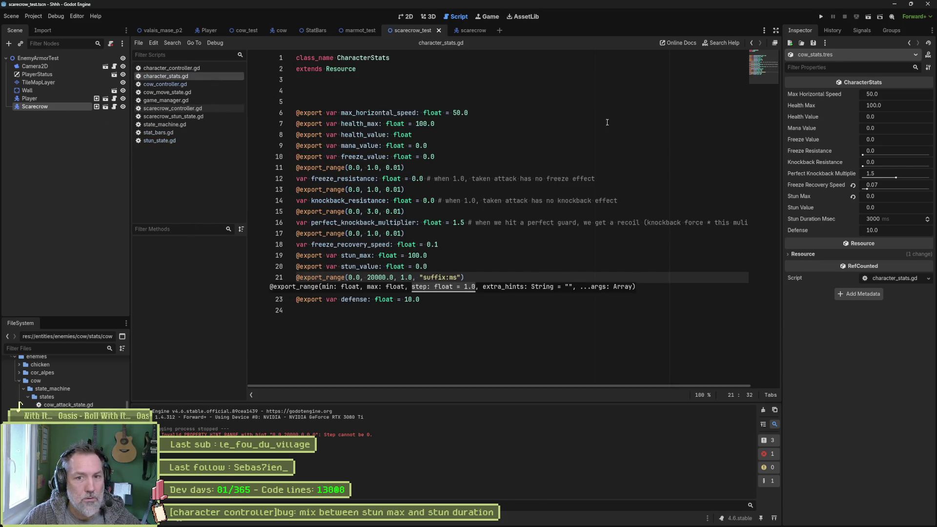
pyautogui.click(63, 107)
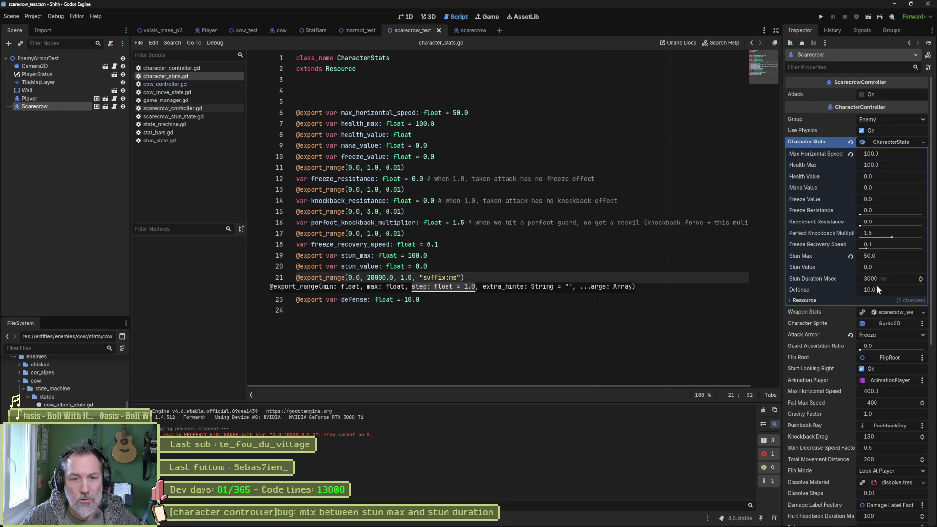
pyautogui.click(430, 304)
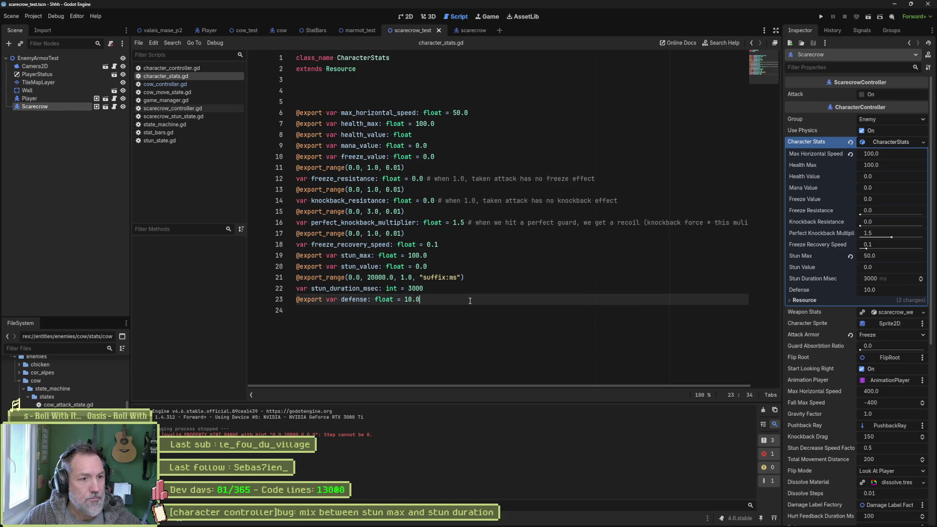
pyautogui.hotkey('ctrl', 'z')
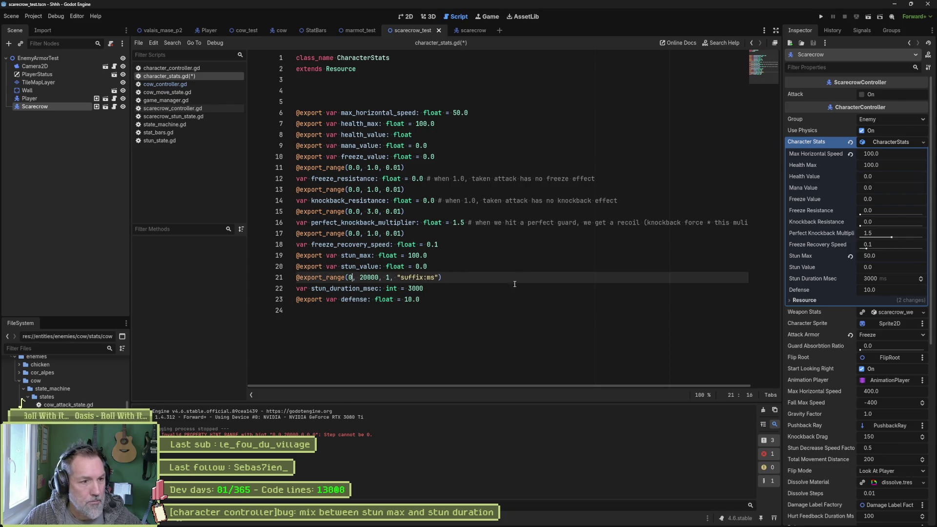
pyautogui.hotkey('ctrl', 's')
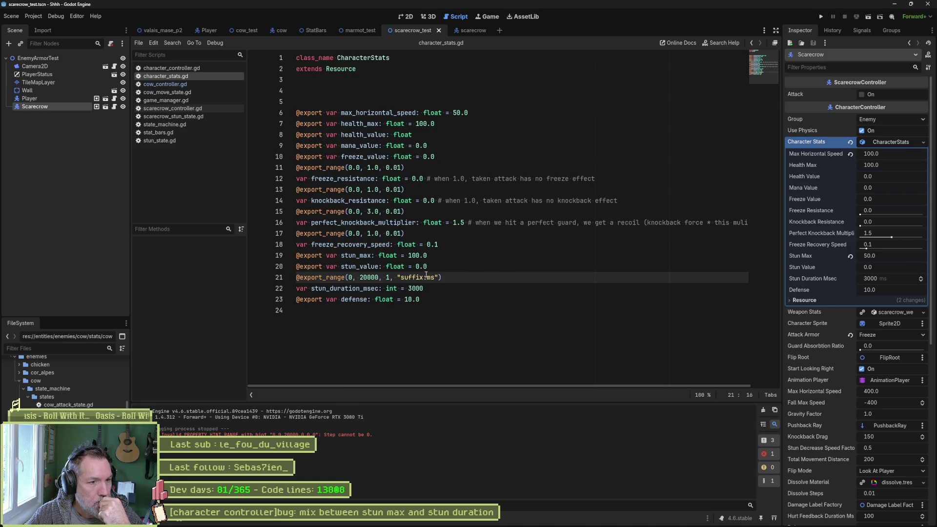
# Step: Review the suffix:ms hint on line 21, then close the other open scripts
pyautogui.click(455, 285)
pyautogui.click(764, 410)
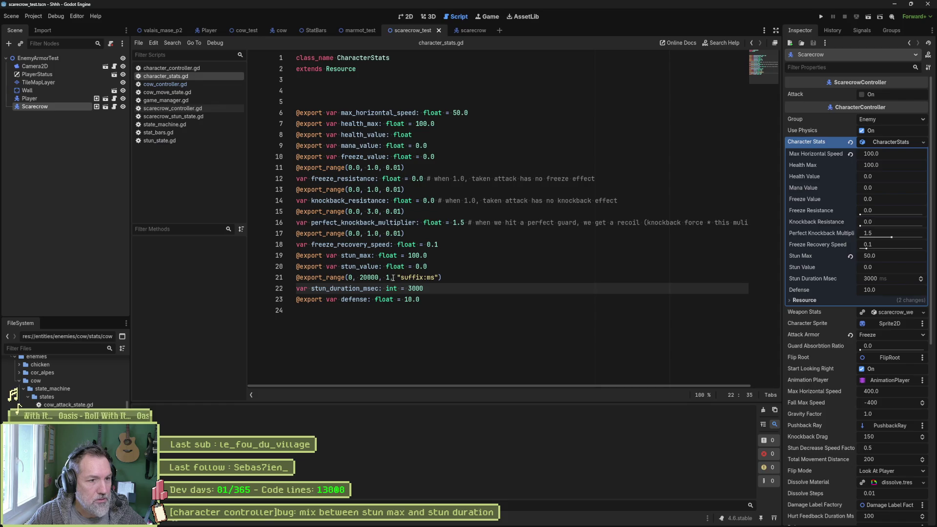
pyautogui.moveTo(390, 277); pyautogui.dragTo(438, 280)
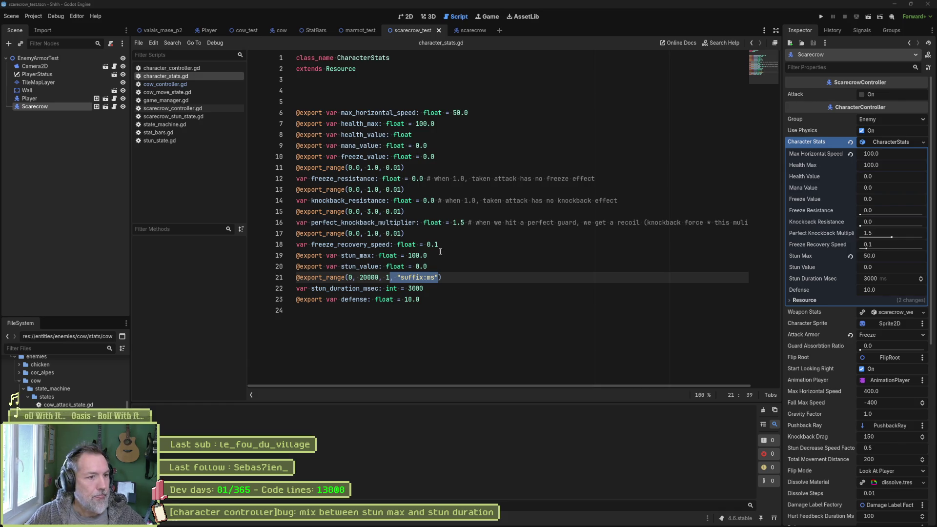
pyautogui.click(452, 283)
pyautogui.moveTo(391, 277); pyautogui.dragTo(439, 277)
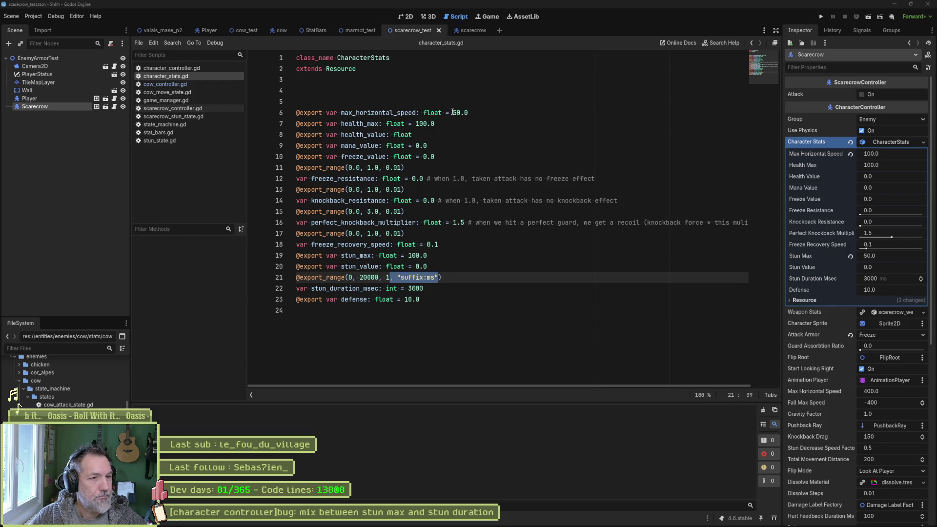
pyautogui.click(478, 189)
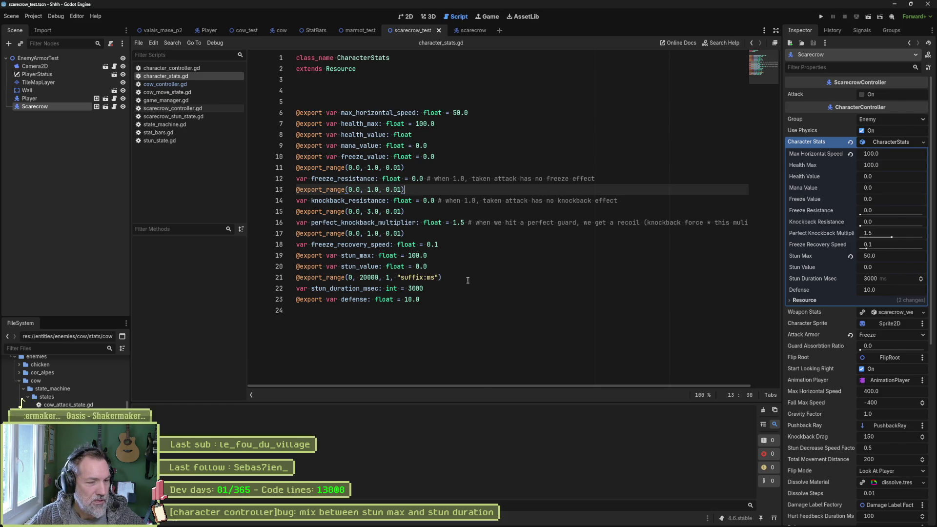
pyautogui.click(432, 290)
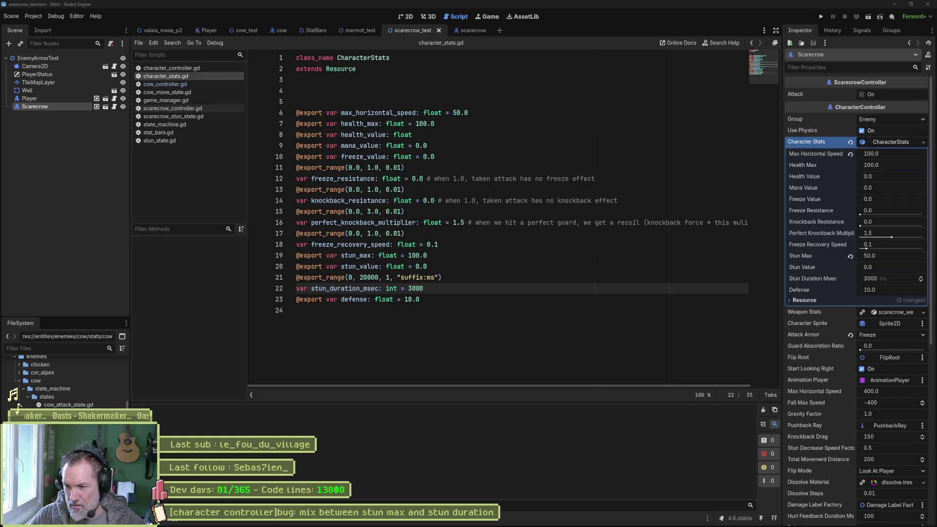
pyautogui.click(525, 318)
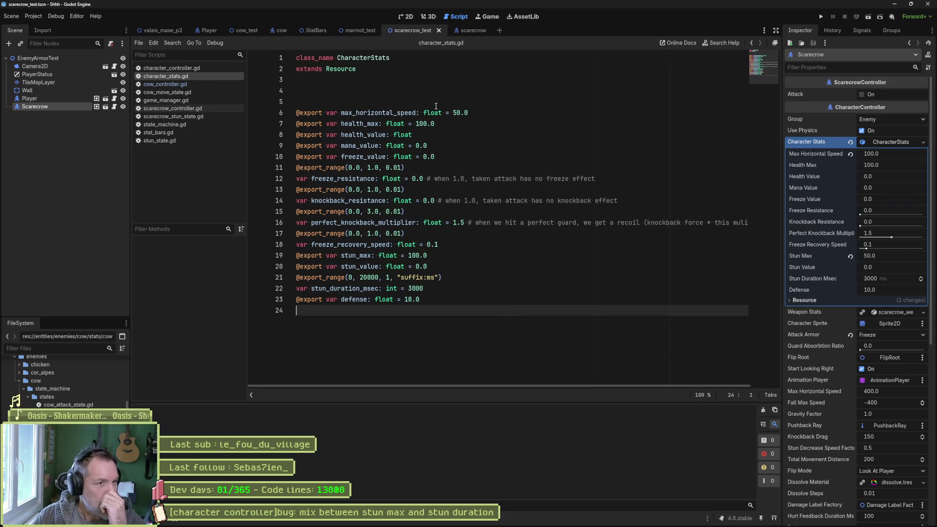
pyautogui.click(428, 93)
pyautogui.hotkey('ctrl', 'w')
pyautogui.hotkey('ctrl', 'w')
pyautogui.hotkey('ctrl', 'w')
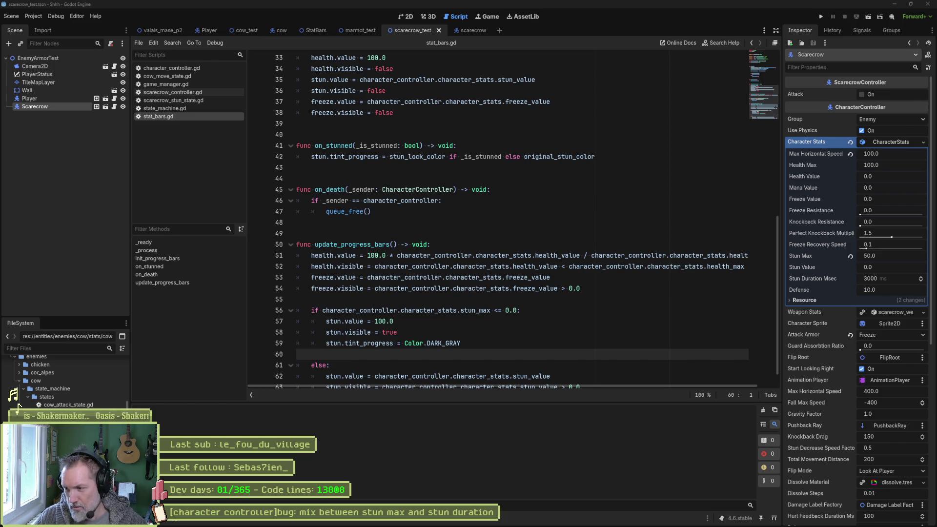
# Step: Review stat_bars.gd's stun bar update logic and DARK_GRAY tint around on_death
pyautogui.click(507, 337)
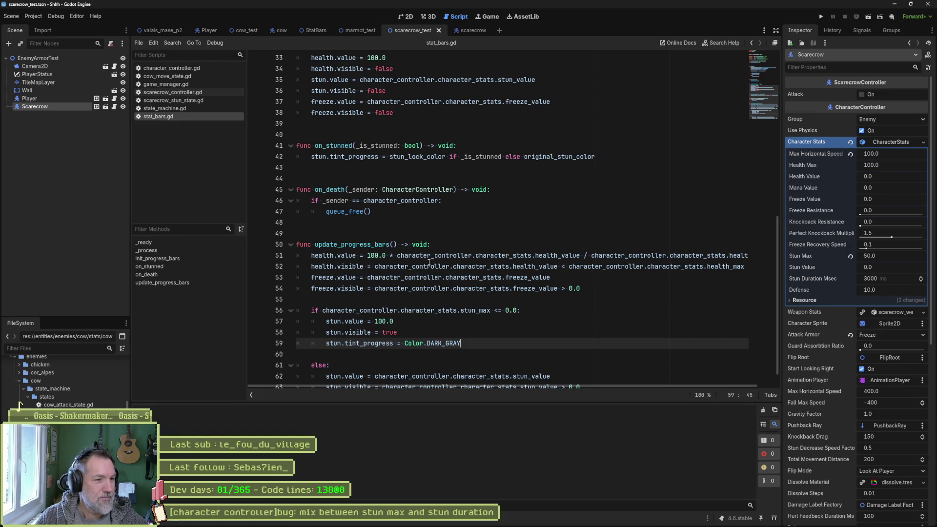
pyautogui.scroll(-1, 492, 289)
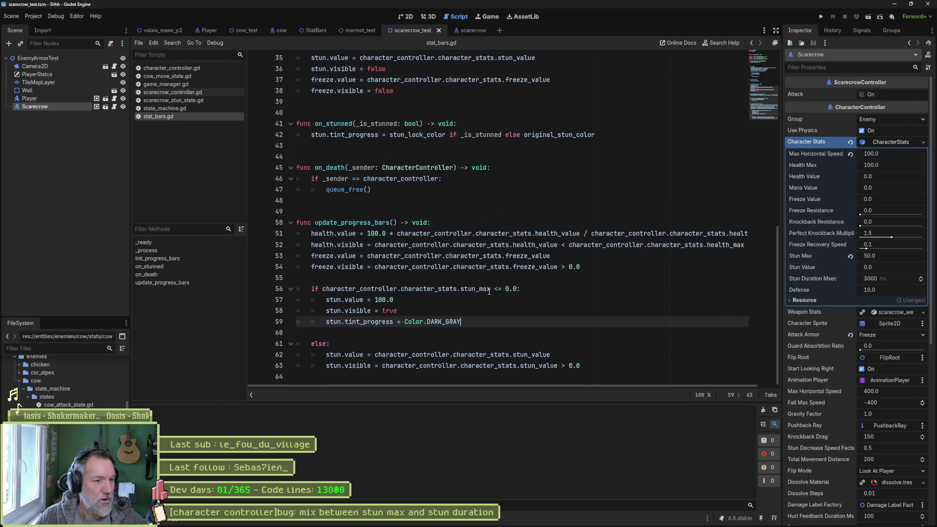
pyautogui.scroll(4, 492, 293)
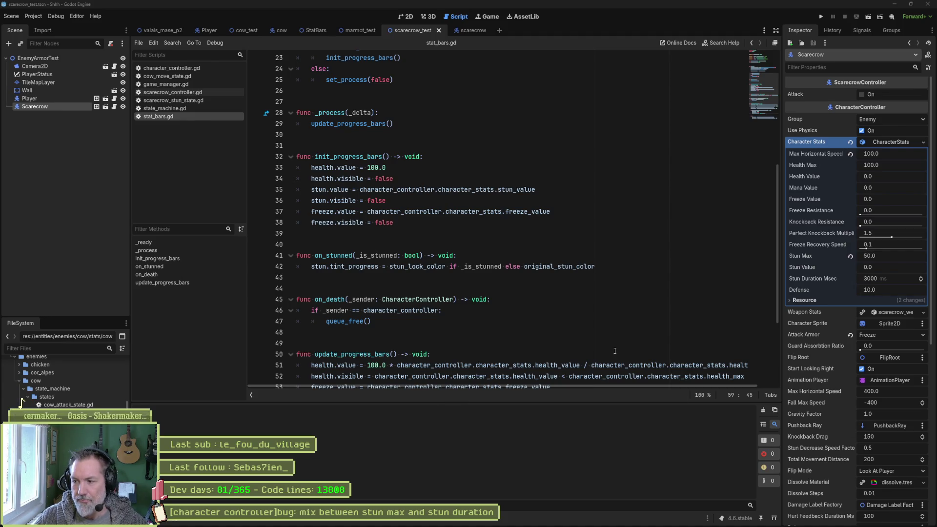
pyautogui.click(515, 297)
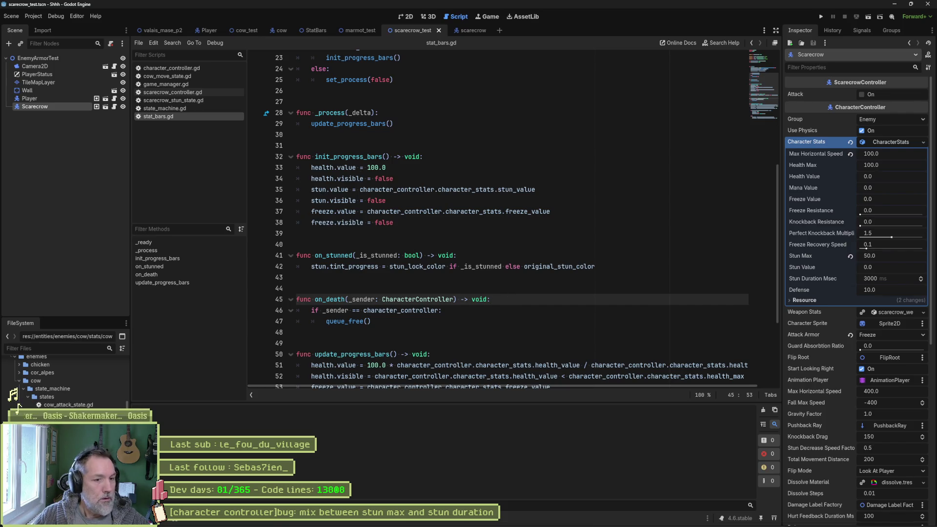
pyautogui.click(533, 522)
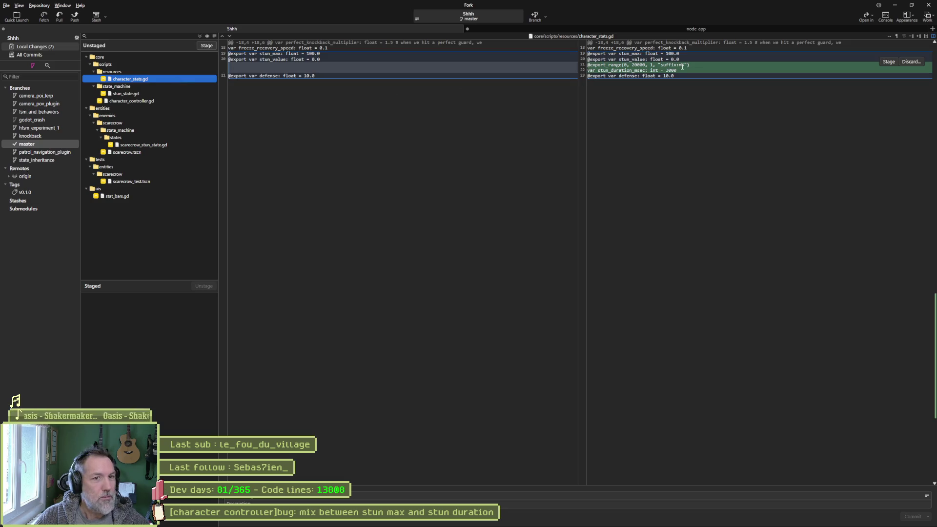
# Step: Look over the stun_state.gd and character_controller.gd diffs in Fork
pyautogui.click(159, 95)
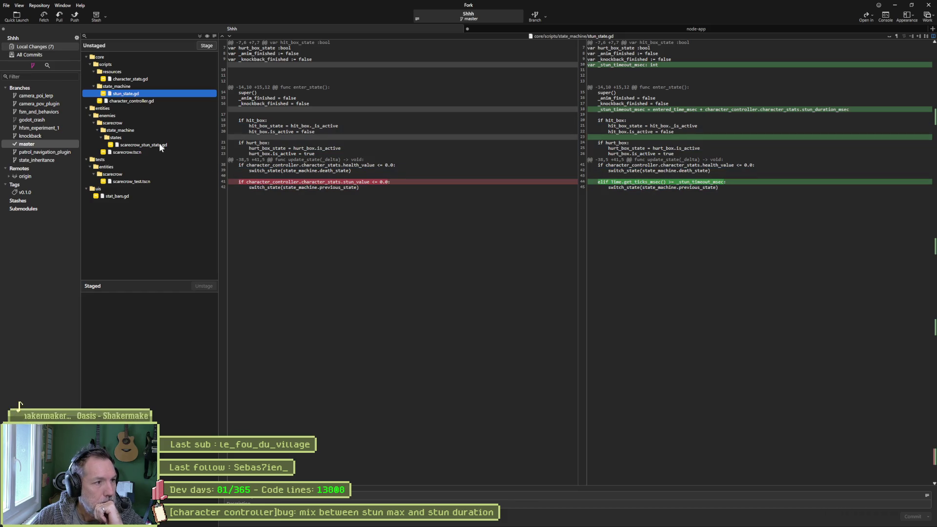
pyautogui.click(161, 101)
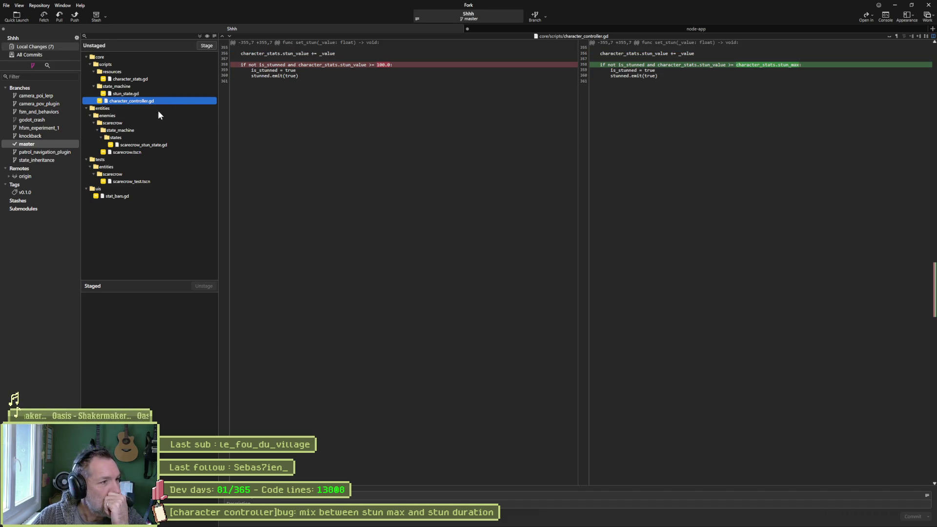
pyautogui.click(293, 415)
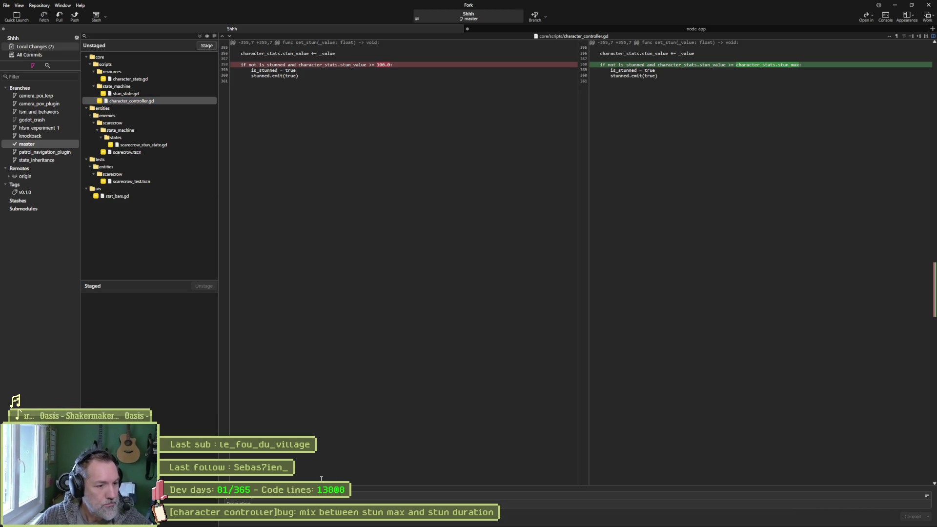
pyautogui.hotkey('alt', 'Tab')
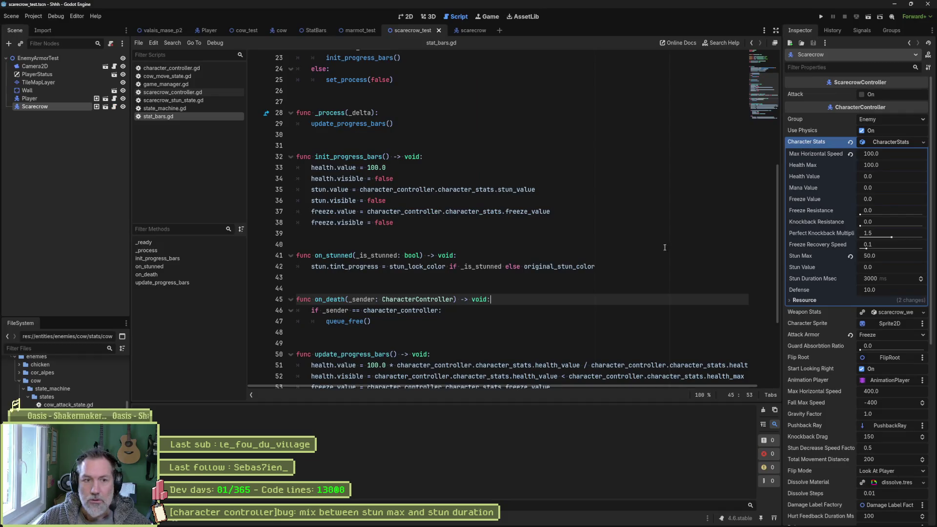
pyautogui.hotkey('alt', 'Tab')
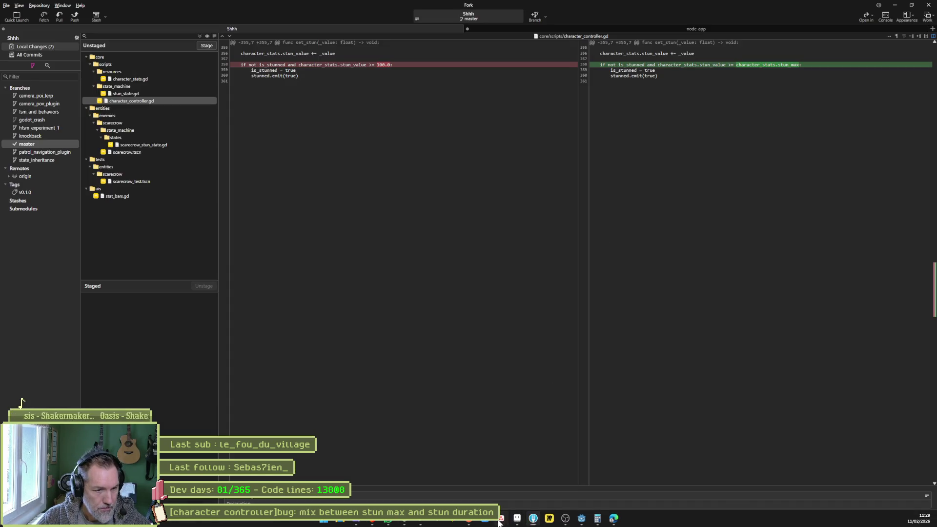
# Step: Paste the stun-bug commit summary and view the scarecrow_stun_state.gd diff
pyautogui.click(499, 520)
pyautogui.hotkey('alt', 'Tab')
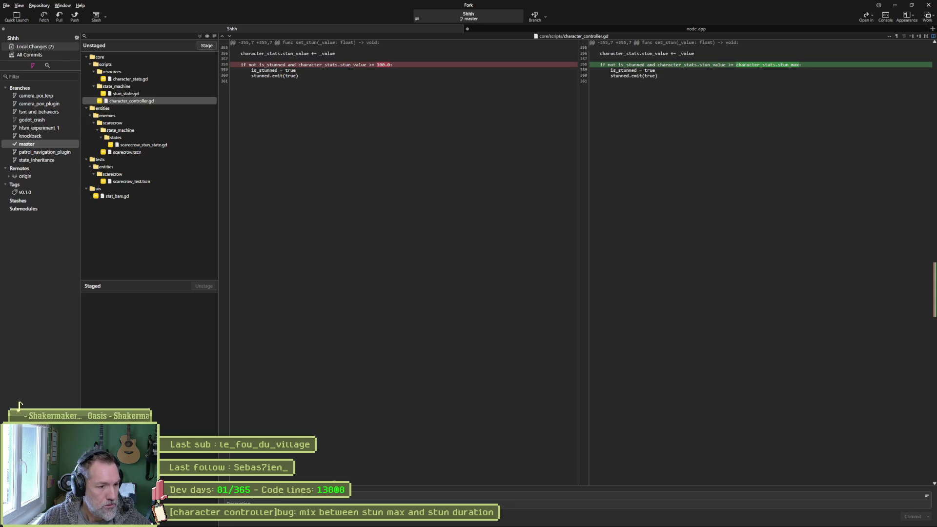
pyautogui.hotkey('ctrl', 'v')
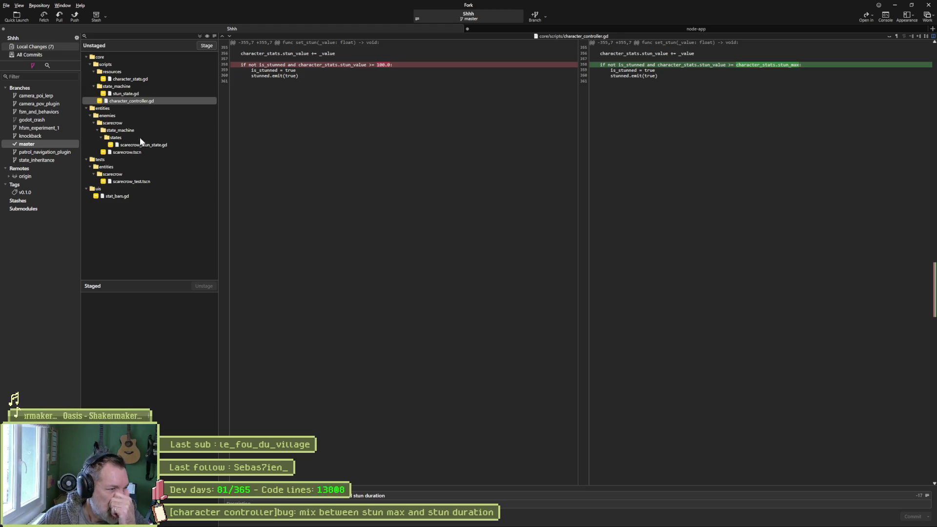
pyautogui.click(139, 145)
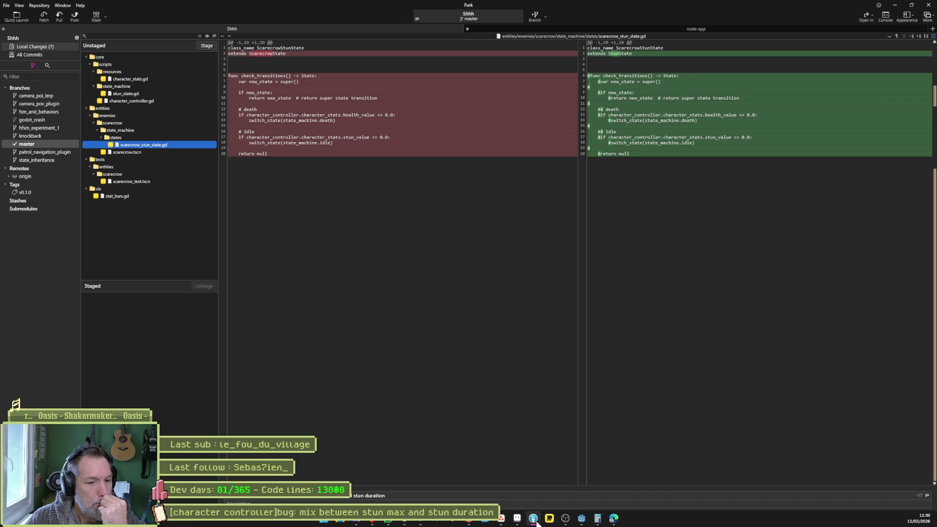
pyautogui.moveTo(535, 522)
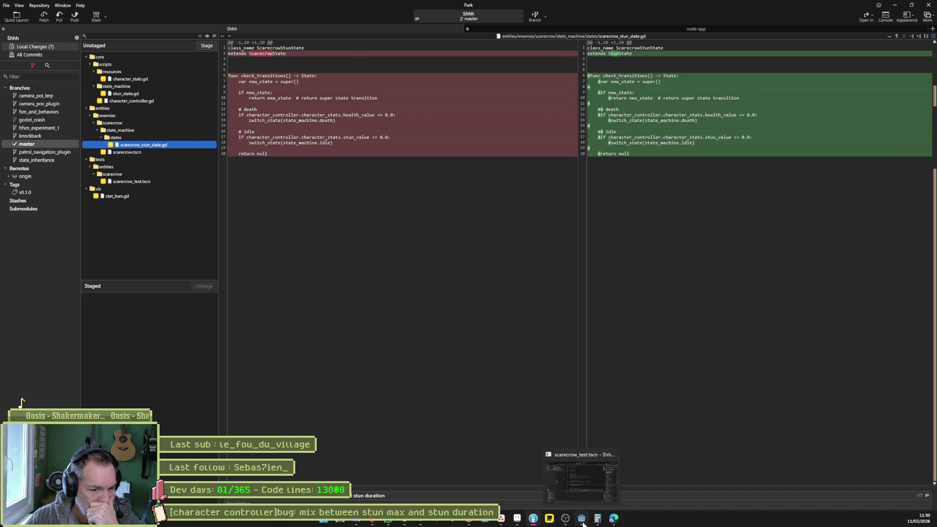
pyautogui.click(581, 519)
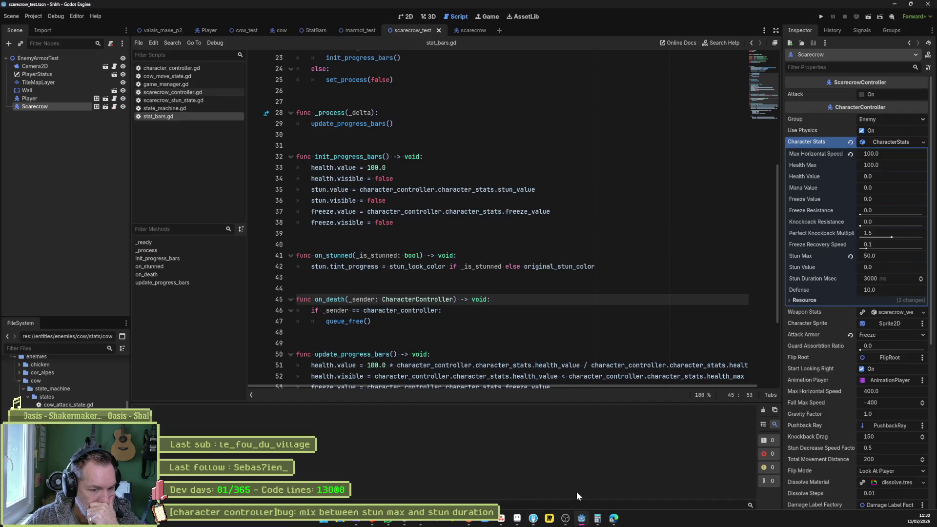
# Step: Delete commented-out lines 3–20 from scarecrow_stun_state.gd, keeping class_name and extends StunState
pyautogui.click(190, 100)
pyautogui.click(349, 112)
pyautogui.doubleClick(343, 68)
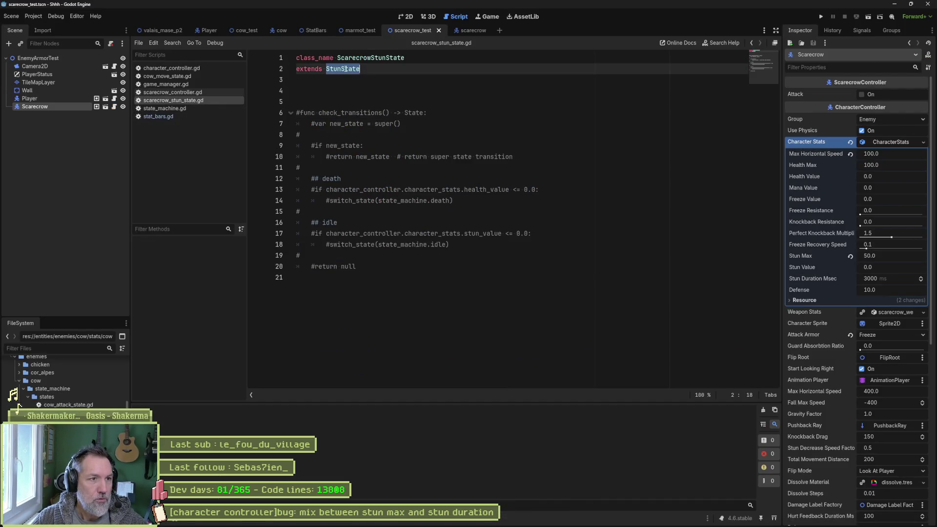
pyautogui.moveTo(365, 269)
pyautogui.mouseDown()
pyautogui.moveTo(391, 93)
pyautogui.moveTo(414, 73)
pyautogui.mouseUp()
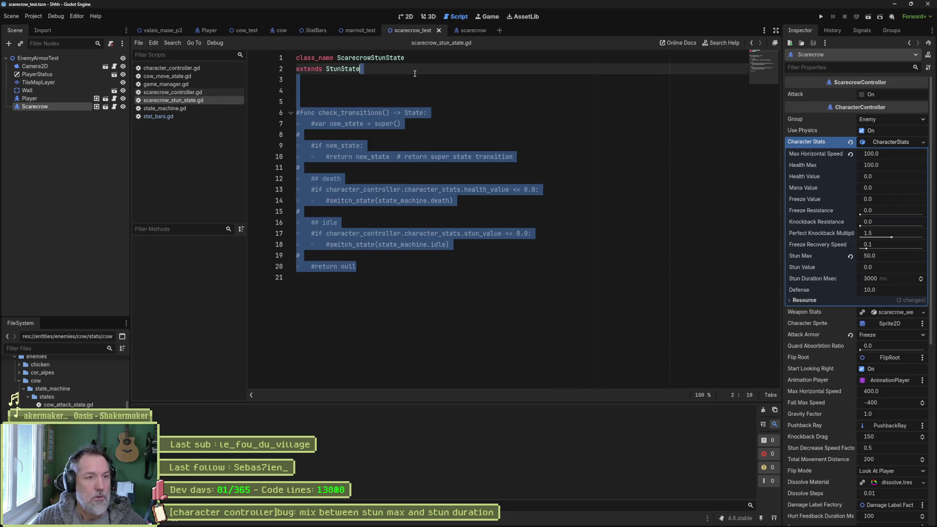
pyautogui.press('BackSpace')
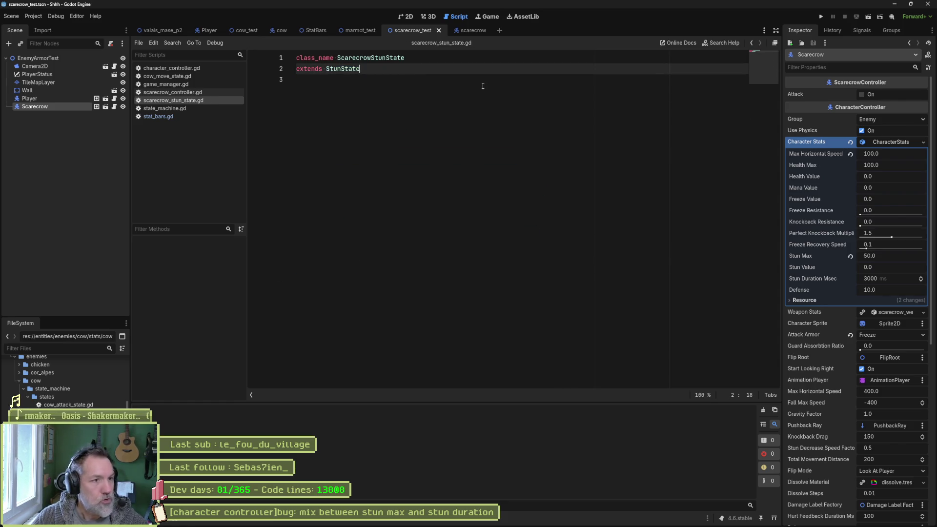
pyautogui.hotkey('shift', 'alt', 'o')
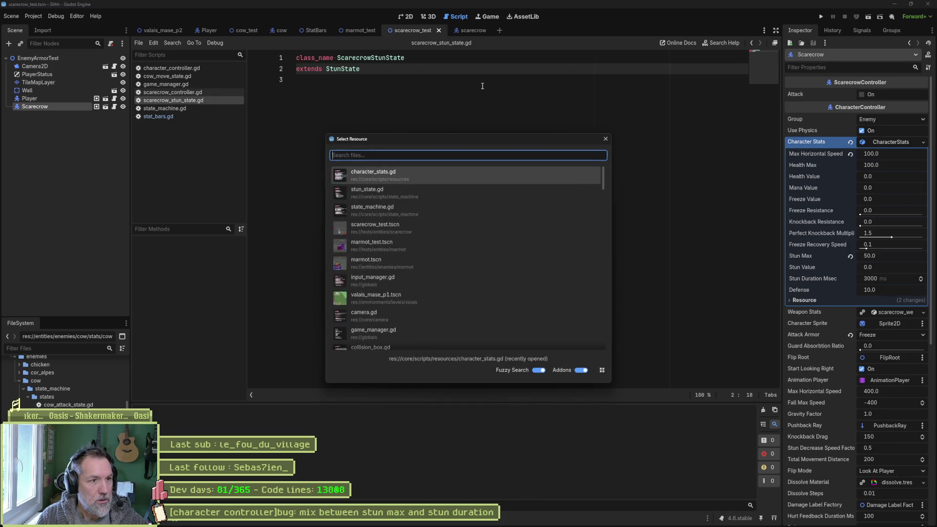
# Step: Open marmot_stun_state.gd via Quick Open to confirm it only extends StunState
pyautogui.write('marmot?st')
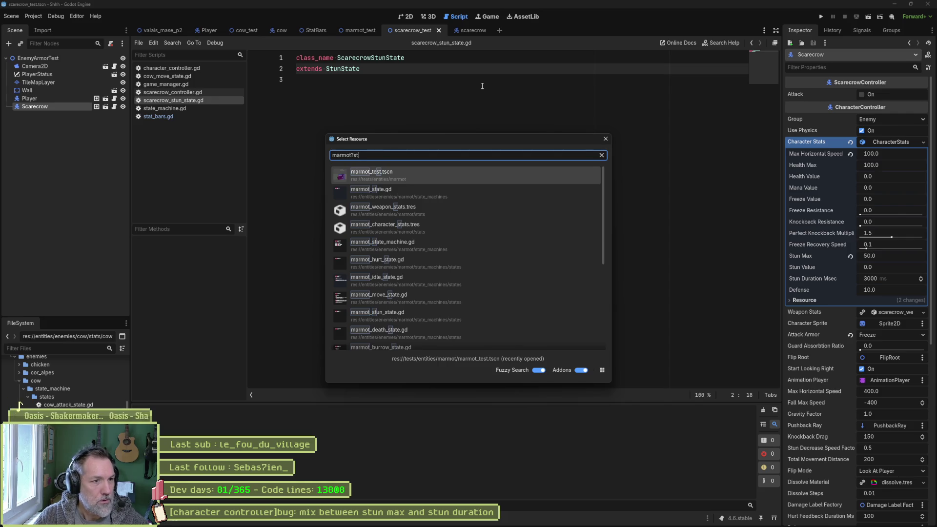
pyautogui.press('BackSpace')
pyautogui.press('BackSpace')
pyautogui.press('BackSpace')
pyautogui.write('_stun')
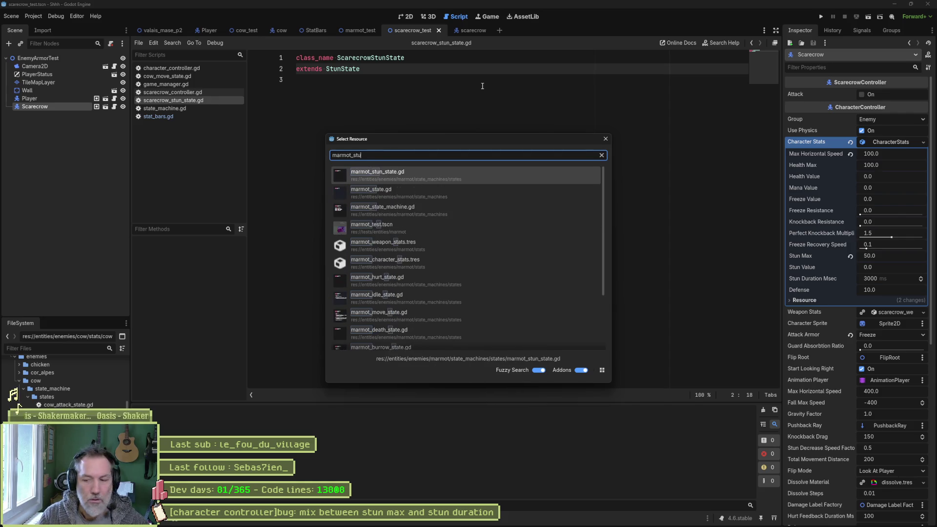
pyautogui.press('Return')
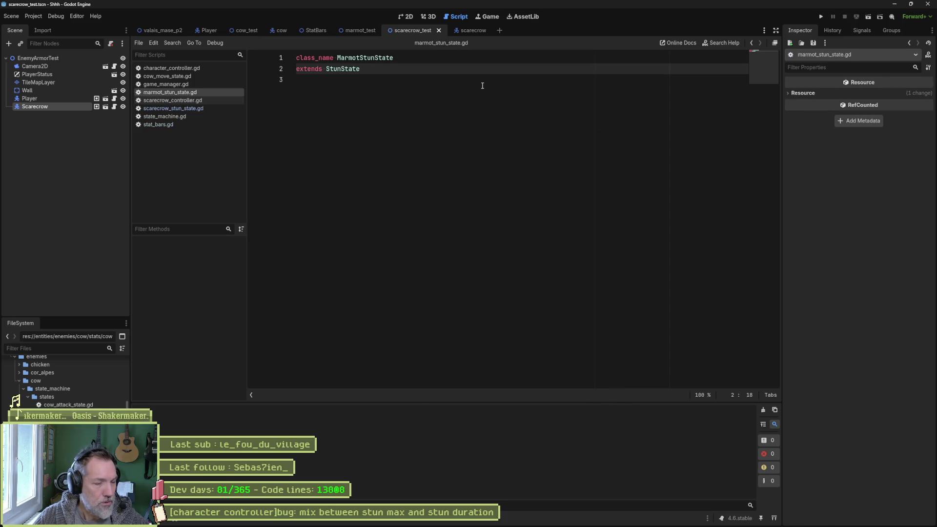
# Step: Search for cow and cuckoo stun states, then reopen scarecrow_stun_state.gd
pyautogui.hotkey('alt', 'shift', 'o')
pyautogui.write('cow_stu')
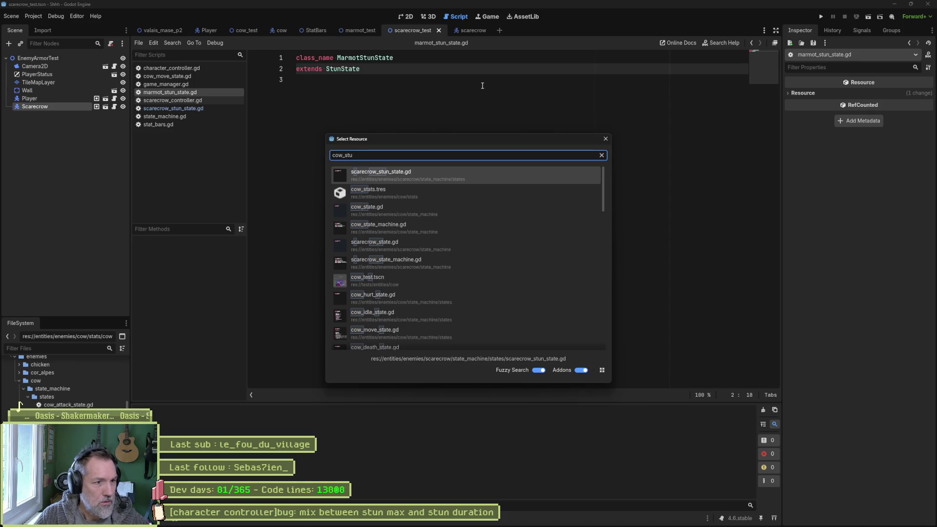
pyautogui.press('BackSpace')
pyautogui.press('BackSpace')
pyautogui.press('BackSpace')
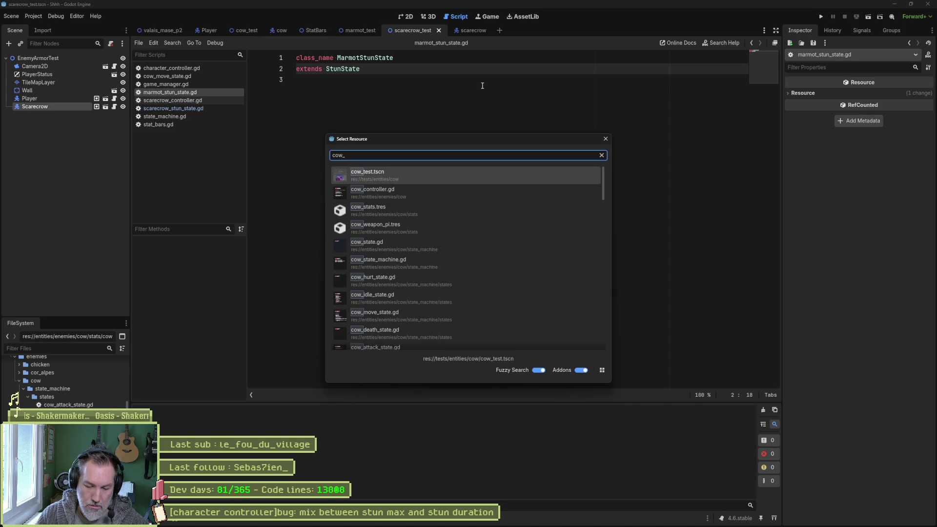
pyautogui.press('BackSpace')
pyautogui.press('BackSpace')
pyautogui.press('BackSpace')
pyautogui.write('uckoo_stu')
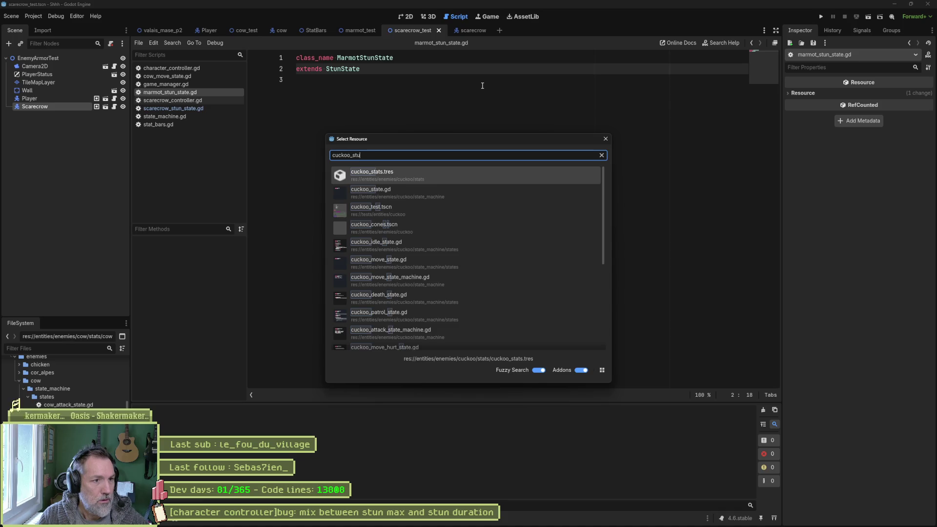
pyautogui.press('BackSpace')
pyautogui.press('BackSpace')
pyautogui.press('BackSpace')
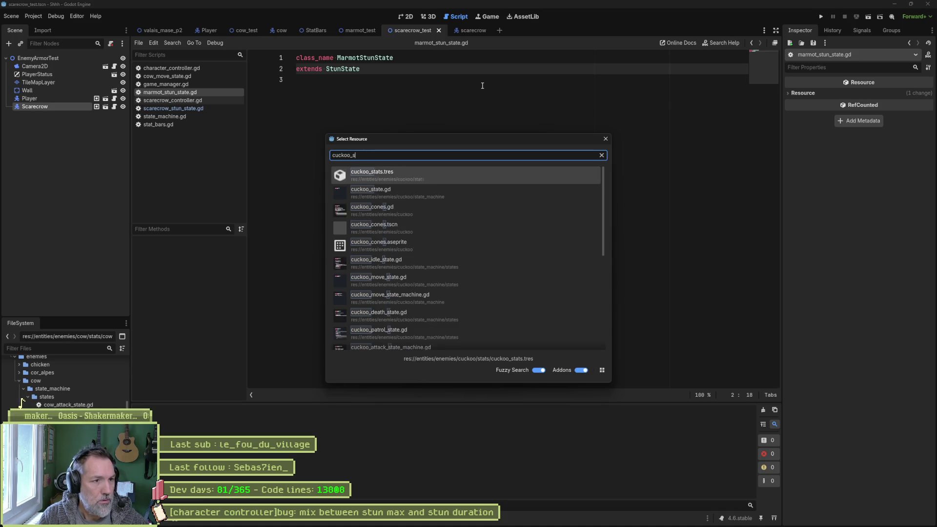
pyautogui.write('sc')
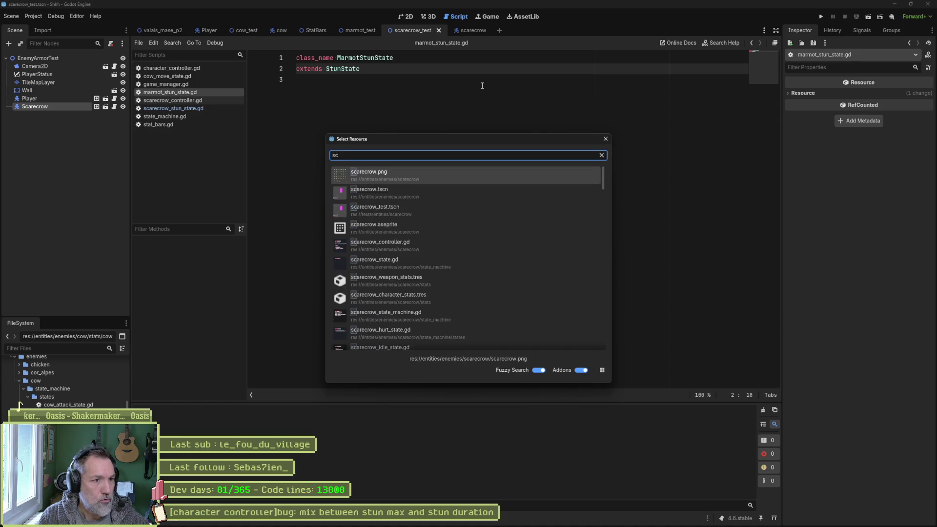
pyautogui.write('arecrow_st')
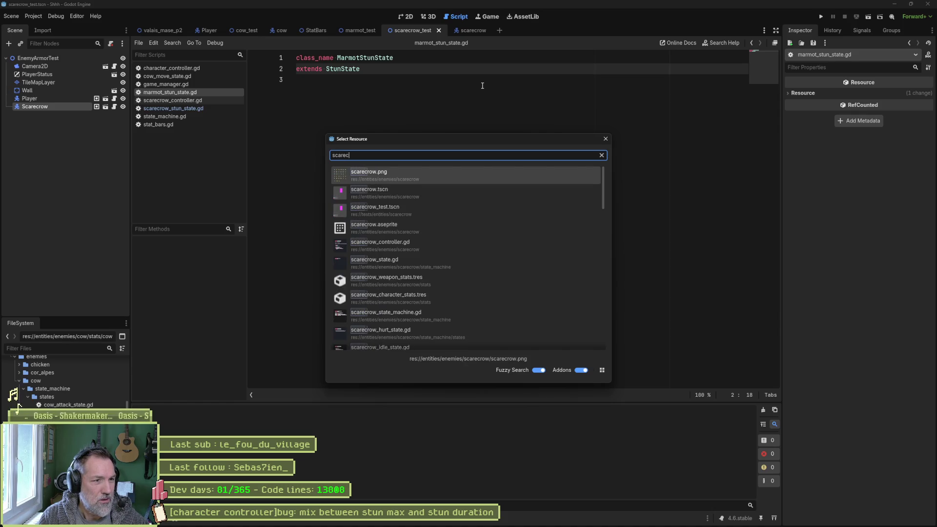
pyautogui.press('Down')
pyautogui.press('Down')
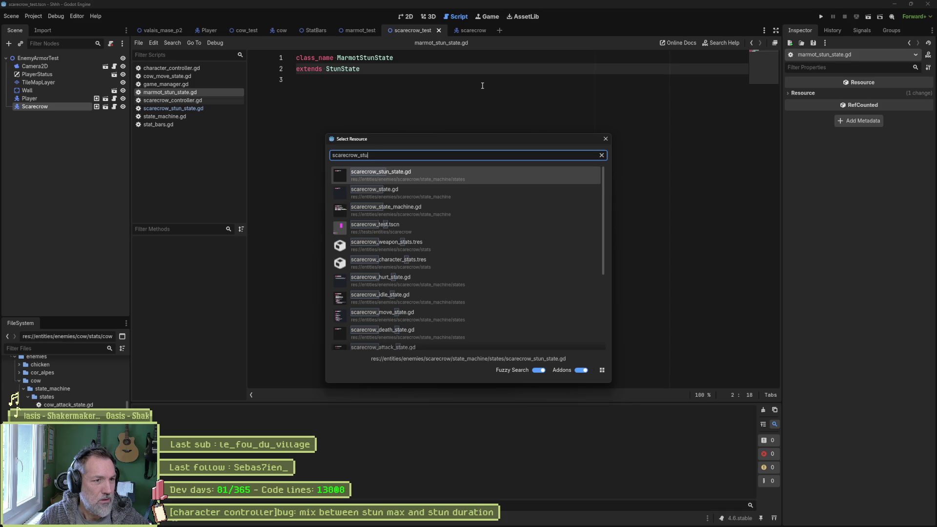
pyautogui.press('Return')
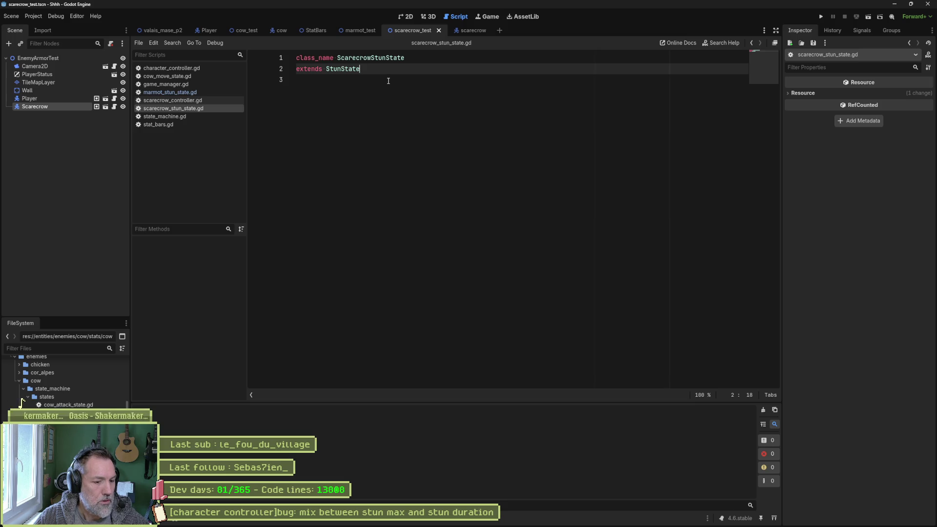
# Step: Search Quick Open for chicken_stun and cancel without opening a file
pyautogui.hotkey('alt', 'shift', 'o')
pyautogui.write('chic')
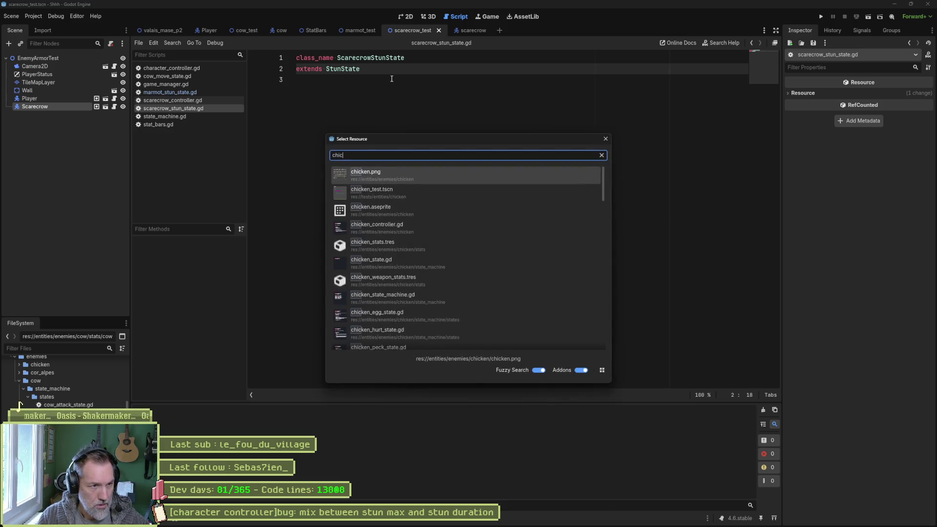
pyautogui.write('ken_stu')
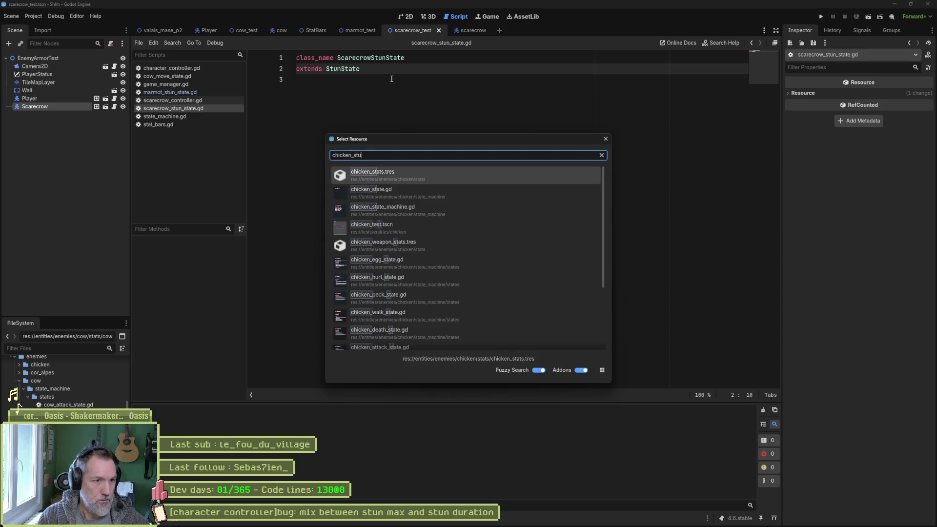
pyautogui.write('n')
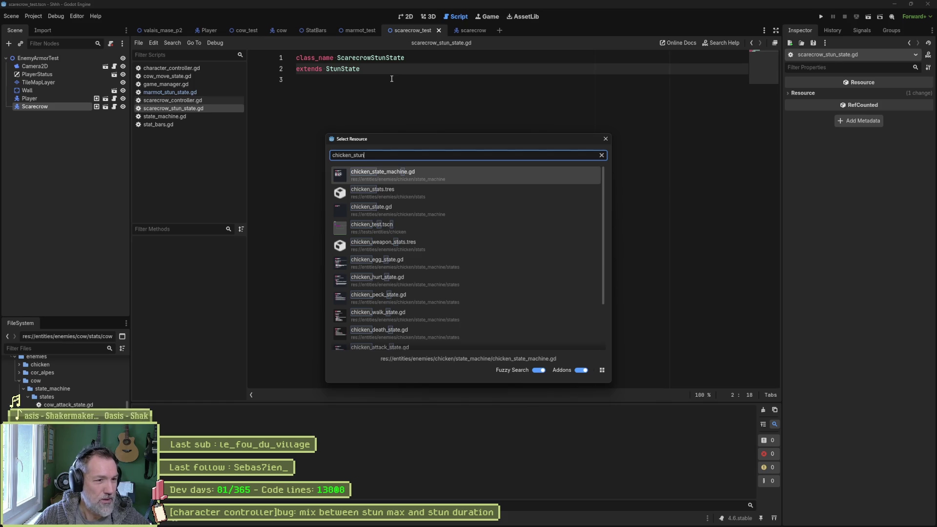
pyautogui.press('Escape')
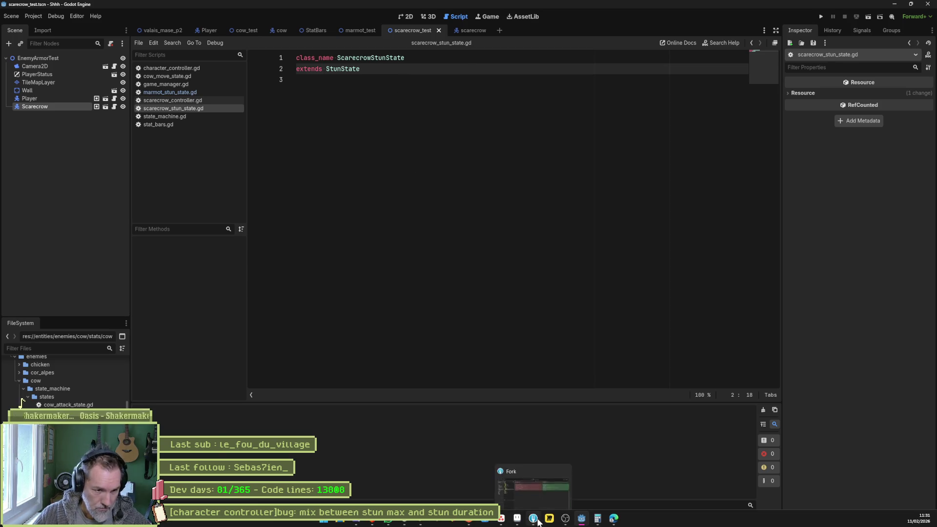
# Step: Review the stat_bars.gd diff in Fork and commit all seven changed files
pyautogui.click(533, 519)
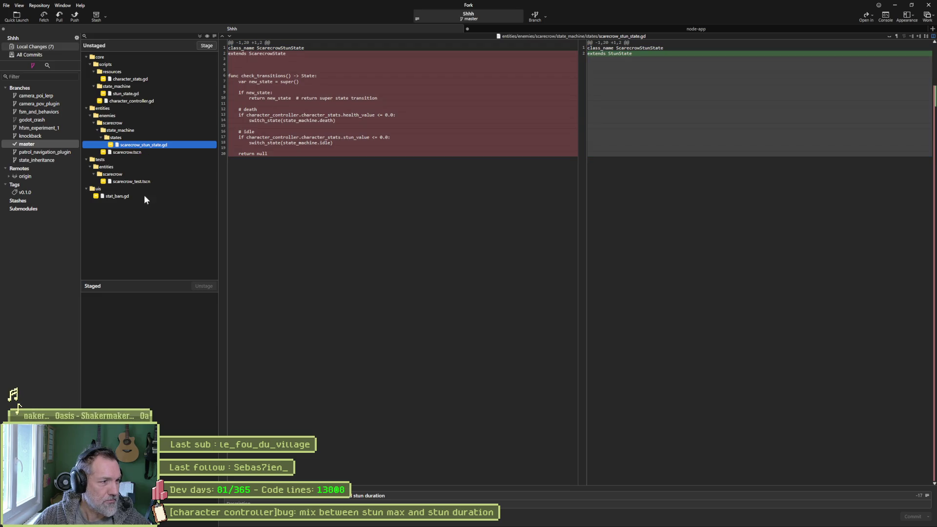
pyautogui.click(131, 196)
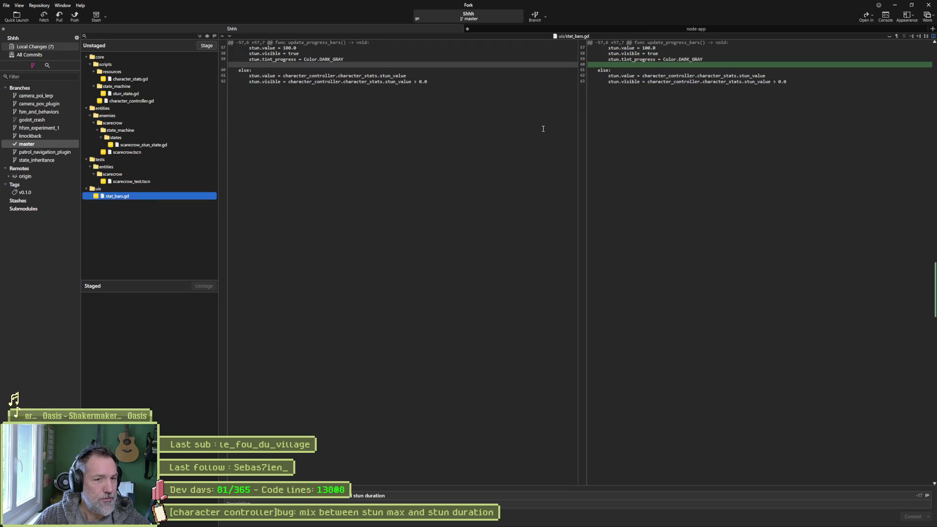
pyautogui.click(200, 36)
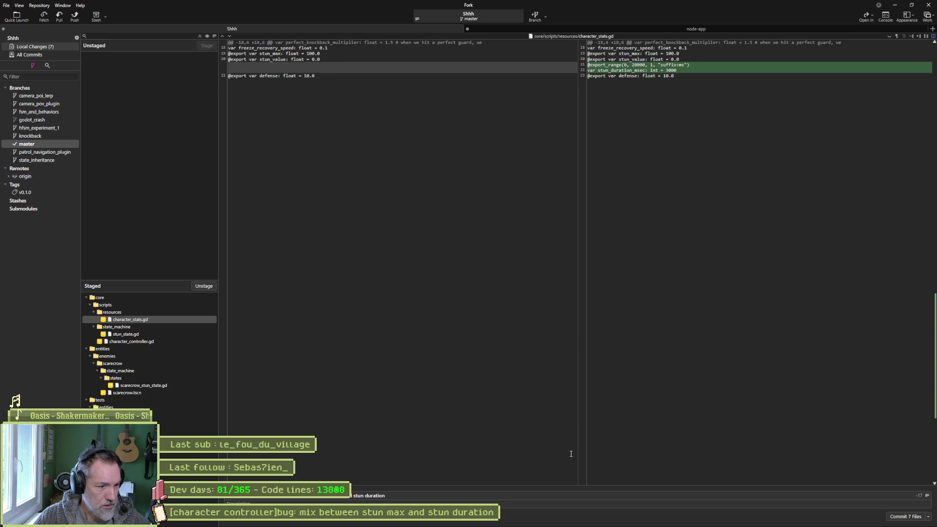
pyautogui.hotkey('ctrl', 'Return')
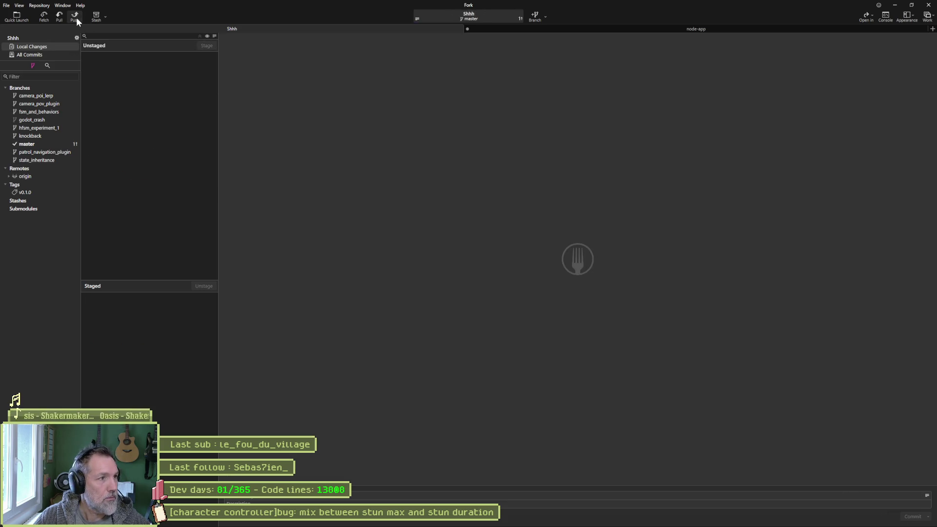
# Step: Push master to origin, then switch back to the Asana task board
pyautogui.click(75, 16)
pyautogui.click(516, 288)
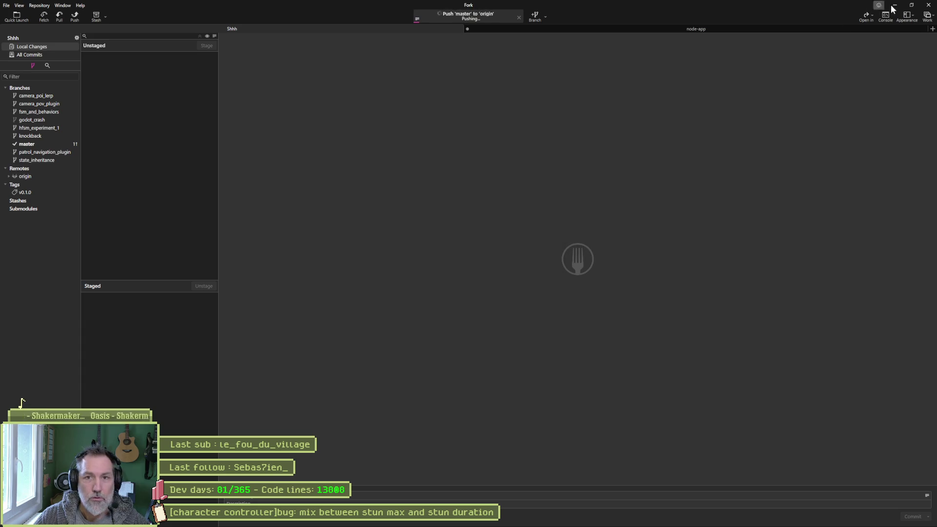
pyautogui.hotkey('alt', 'Tab')
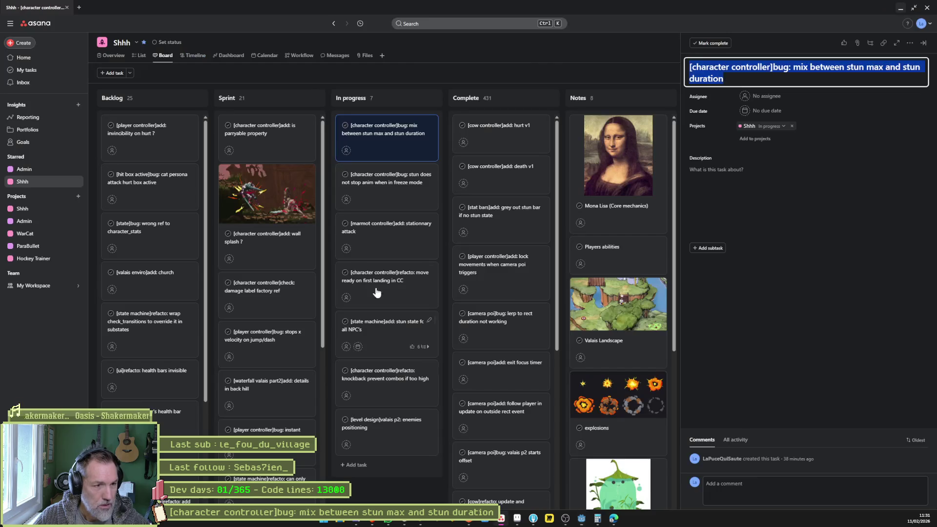
pyautogui.click(501, 519)
# Step: Move the stun bug task to Complete and add '[stat bars]refacto: stun timeout duration' to In progress
pyautogui.moveTo(424, 133); pyautogui.dragTo(493, 131)
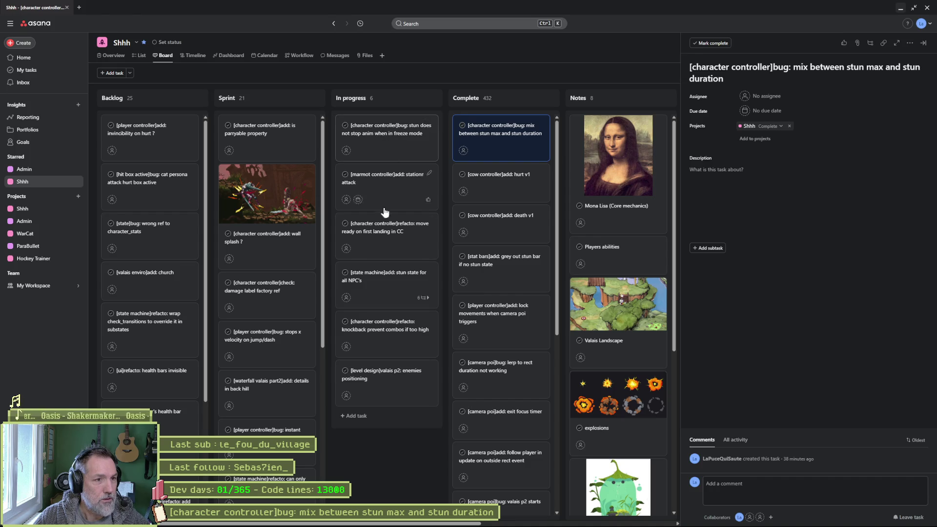
pyautogui.click(356, 415)
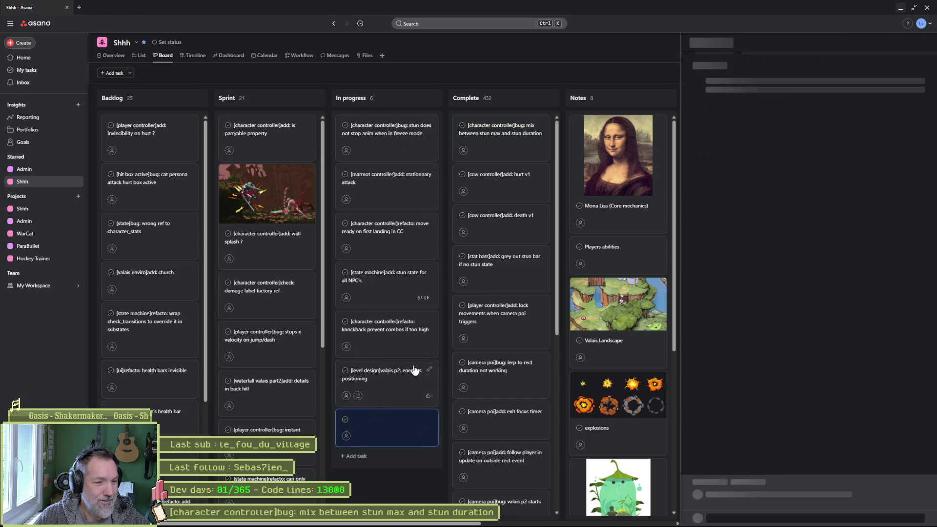
pyautogui.click(717, 67)
pyautogui.write('[]')
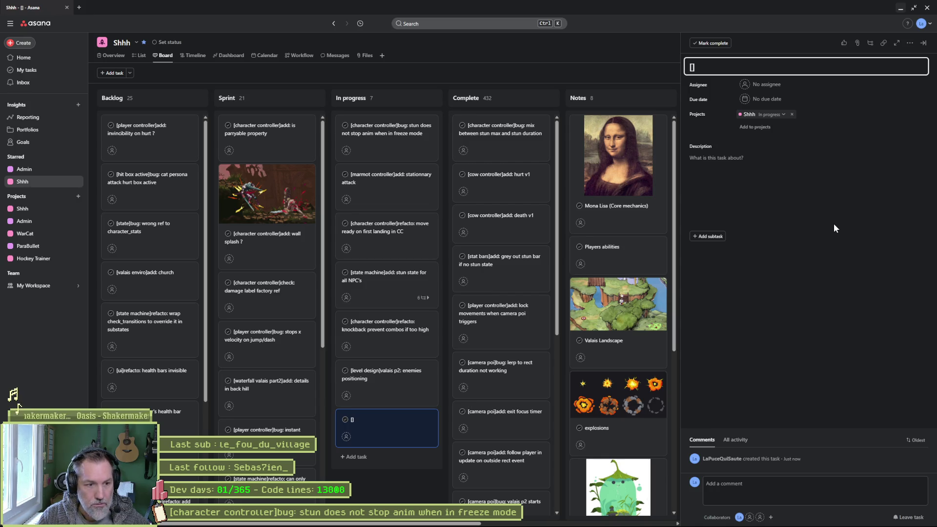
pyautogui.write('stat bars')
pyautogui.write('refacto: stun')
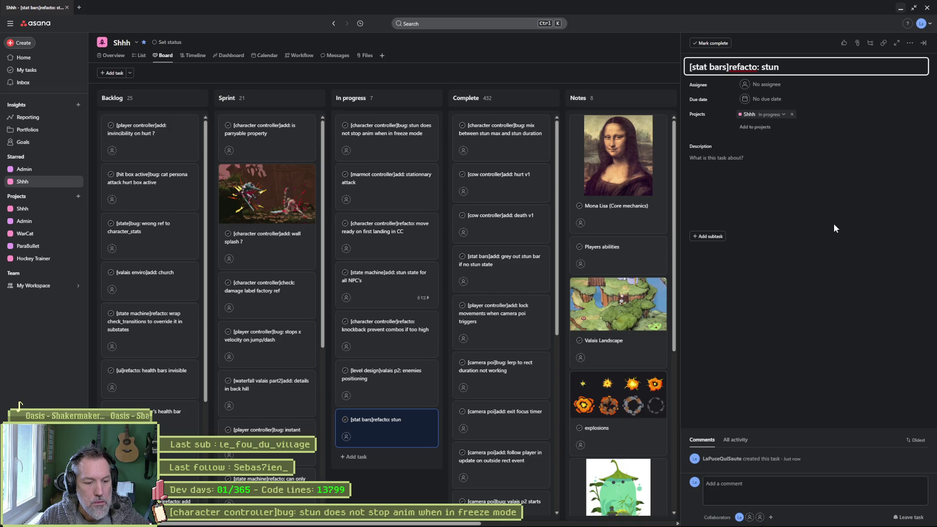
pyautogui.write('timeout d')
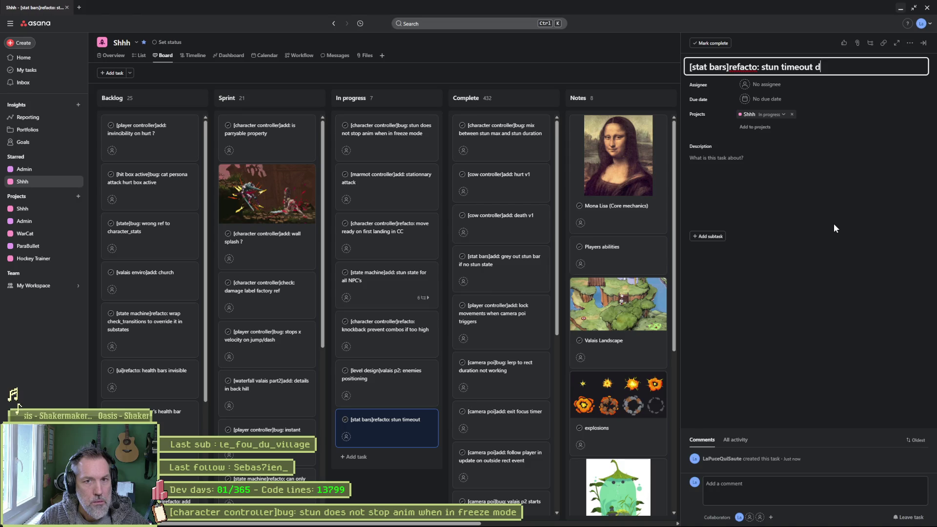
pyautogui.write('uration')
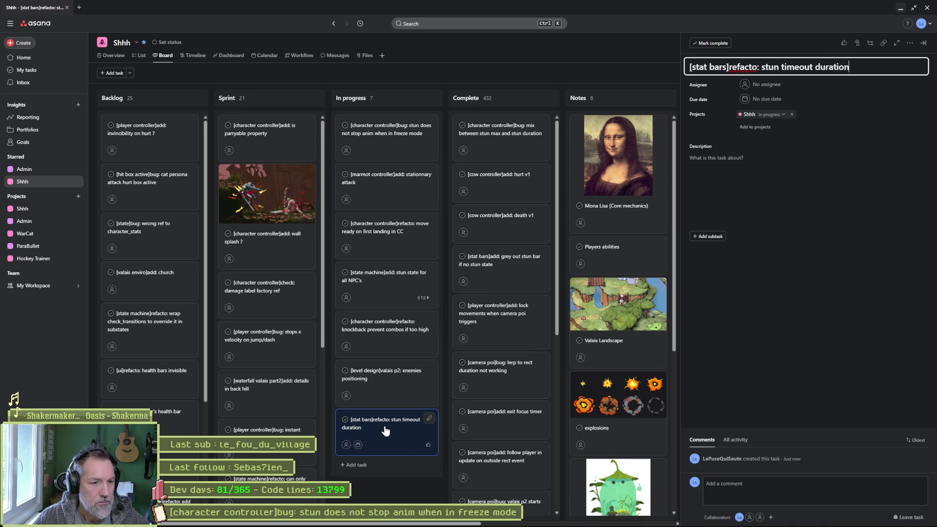
pyautogui.press('Return')
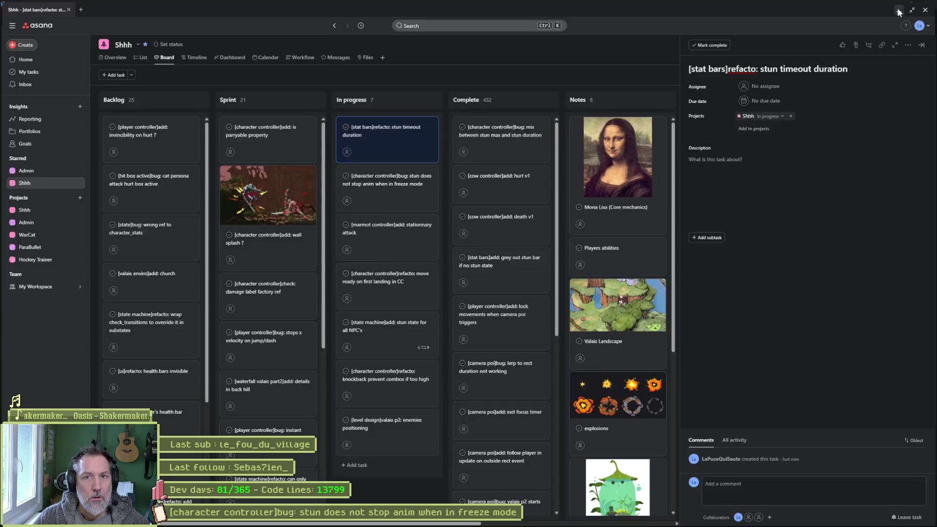
pyautogui.click(899, 7)
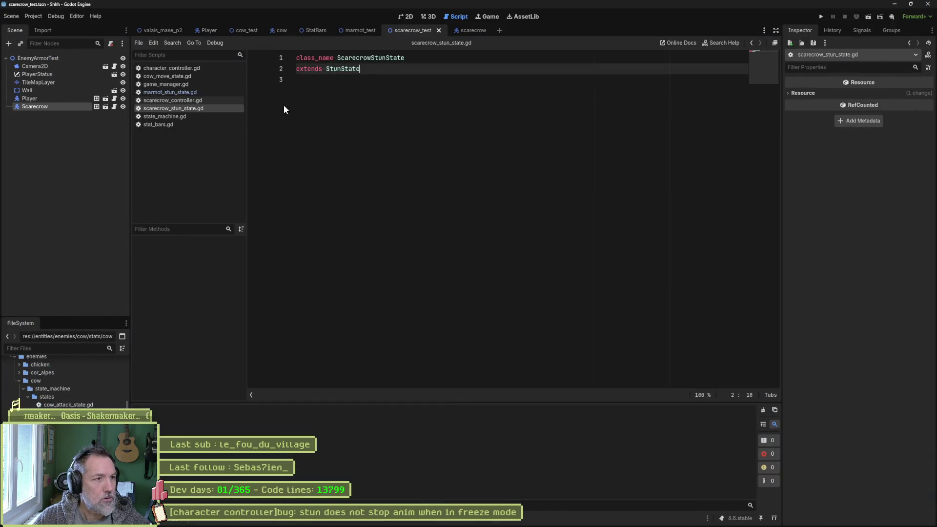
# Step: Close scarecrow_stun_state.gd and run the scarecrow_test scene from the 2D view
pyautogui.hotkey('ctrl', 'w')
pyautogui.hotkey('ctrl', 'w')
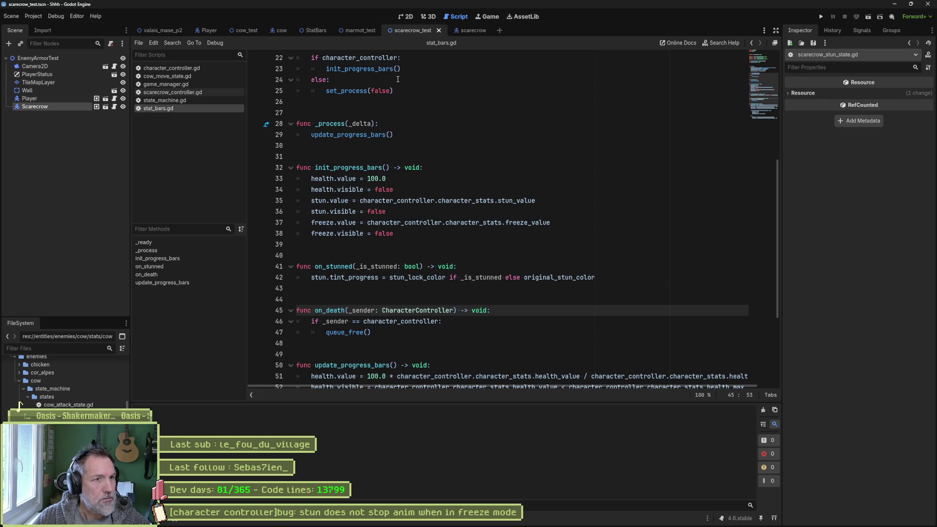
pyautogui.click(405, 17)
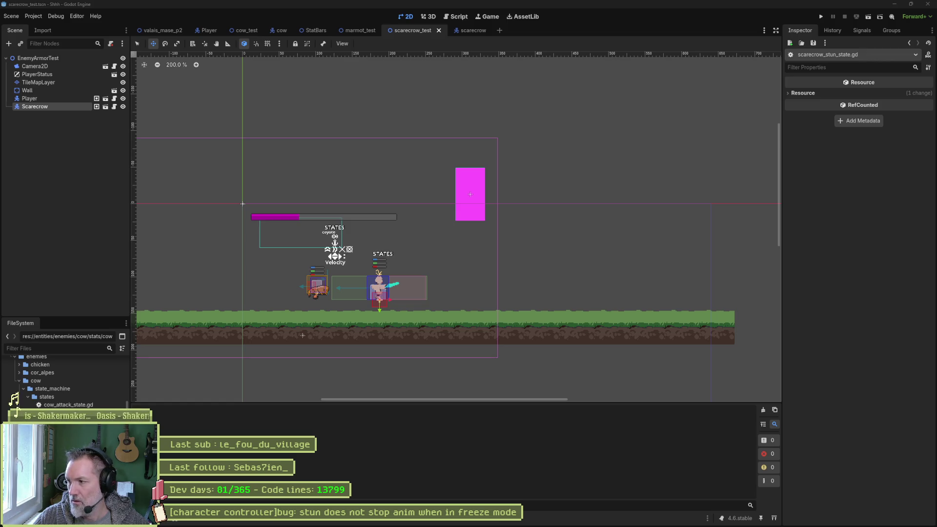
pyautogui.press('F6')
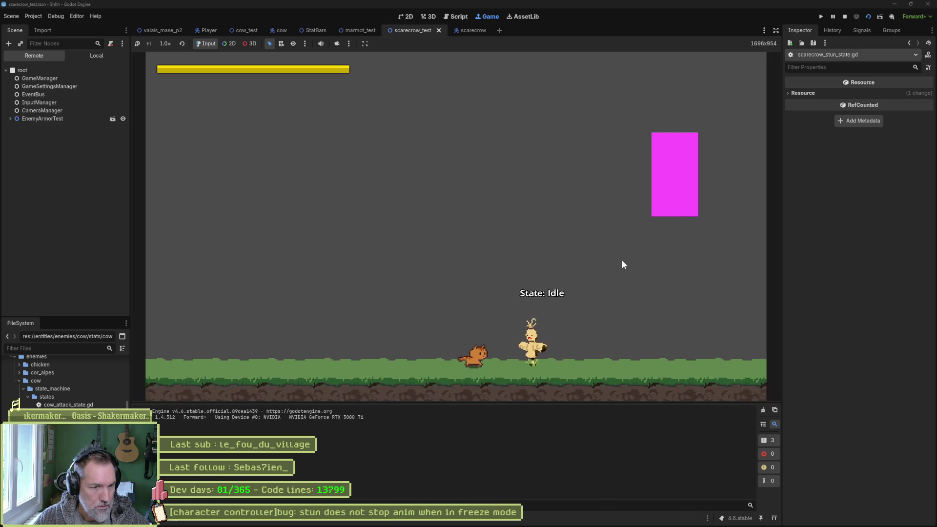
# Step: Walk the cat into the scarecrow, hit it until it is stunned, then stop the game
pyautogui.press('d')
pyautogui.click(622, 259)
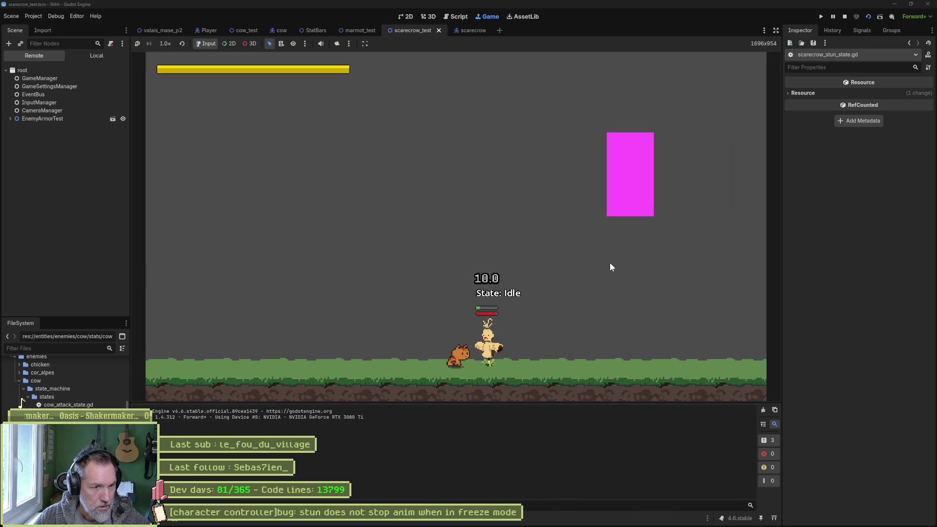
pyautogui.click(571, 301)
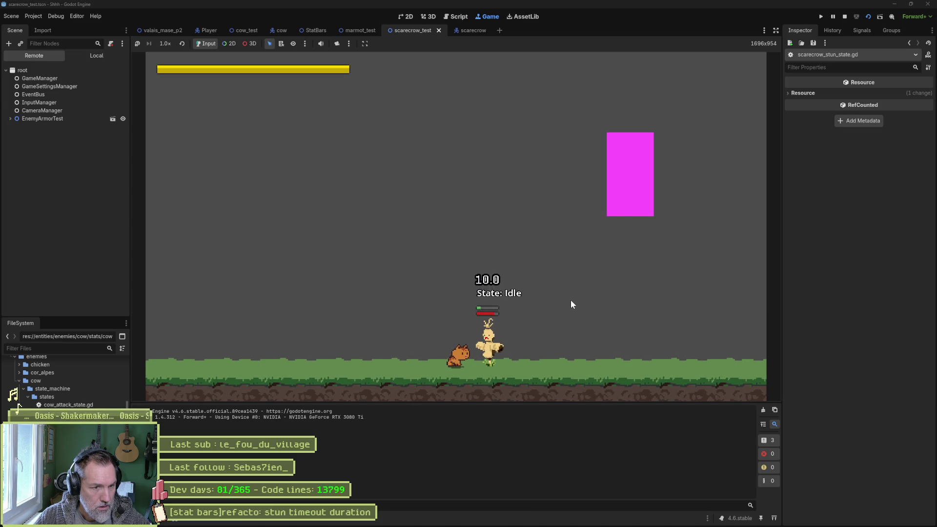
pyautogui.press('d')
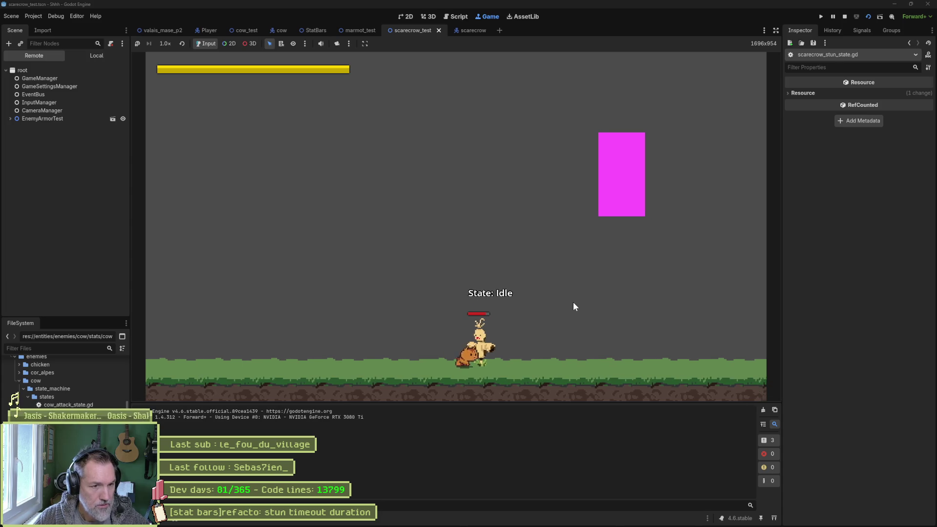
pyautogui.click(573, 302)
pyautogui.click(573, 302)
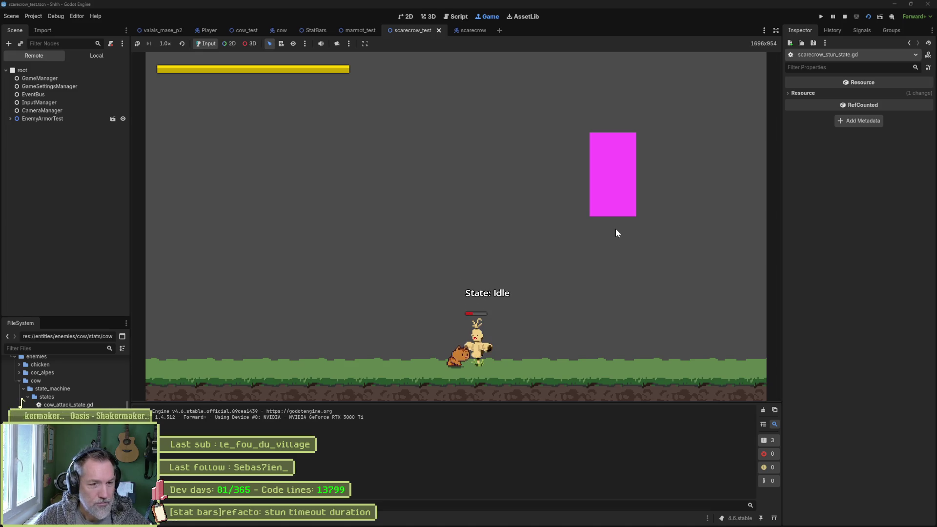
pyautogui.press('F8')
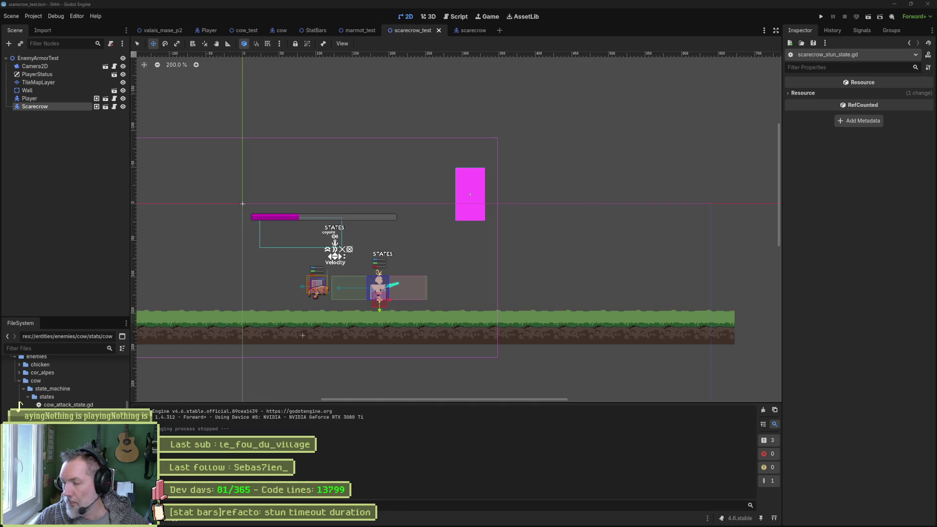
# Step: In stat_bars.gd, inspect the 100 health starting value and the TextureProgressBar type on line 8
pyautogui.click(461, 20)
pyautogui.moveTo(440, 526)
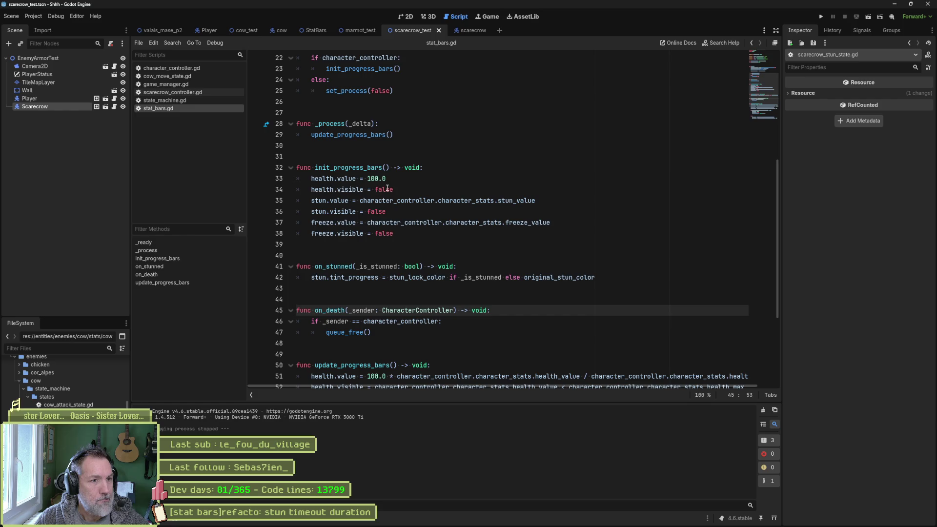
pyautogui.doubleClick(373, 179)
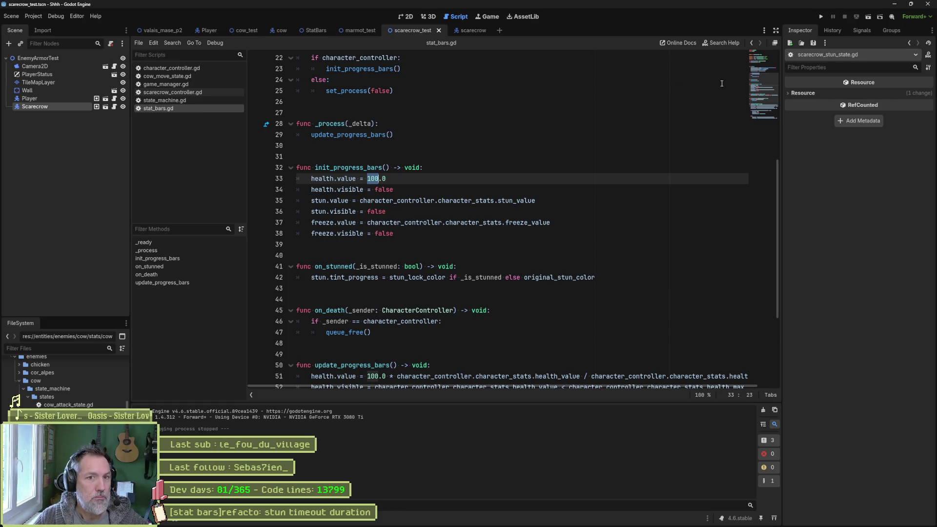
pyautogui.click(766, 61)
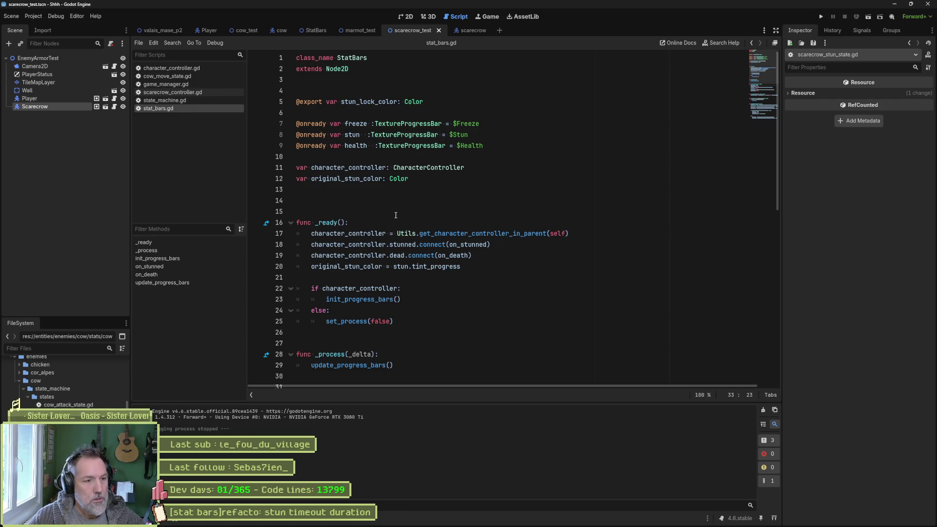
pyautogui.doubleClick(390, 135)
# Step: Scroll through update_progress_bars checking stun_value on line 35, then run the scene again
pyautogui.scroll(-1, 444, 249)
pyautogui.scroll(1, 445, 249)
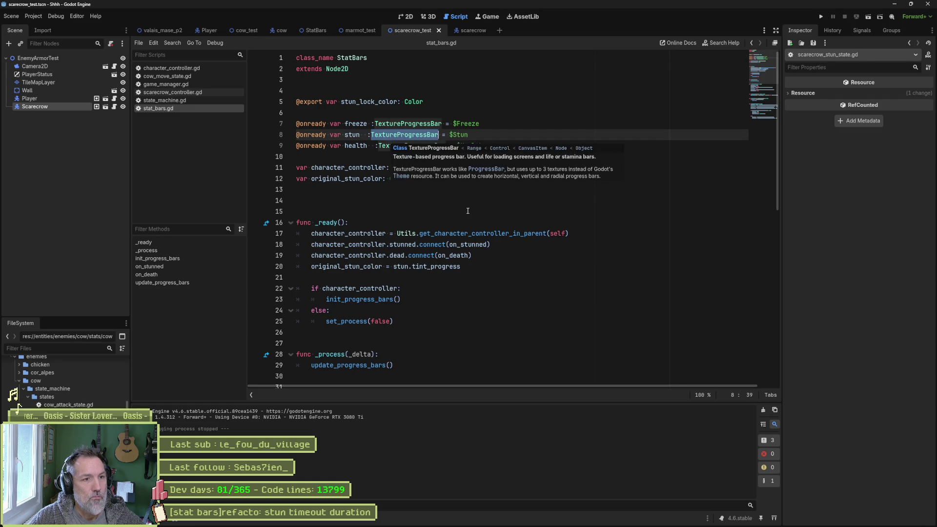
pyautogui.scroll(-4, 462, 222)
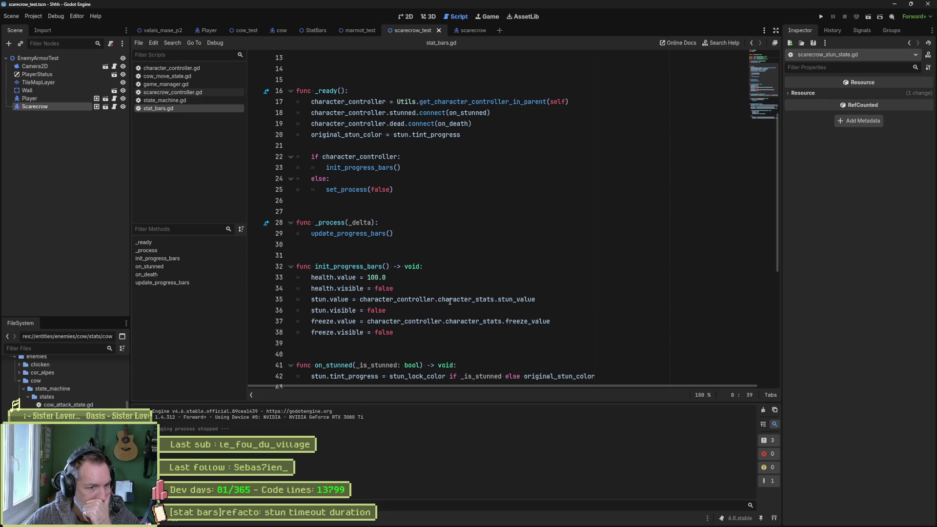
pyautogui.doubleClick(503, 299)
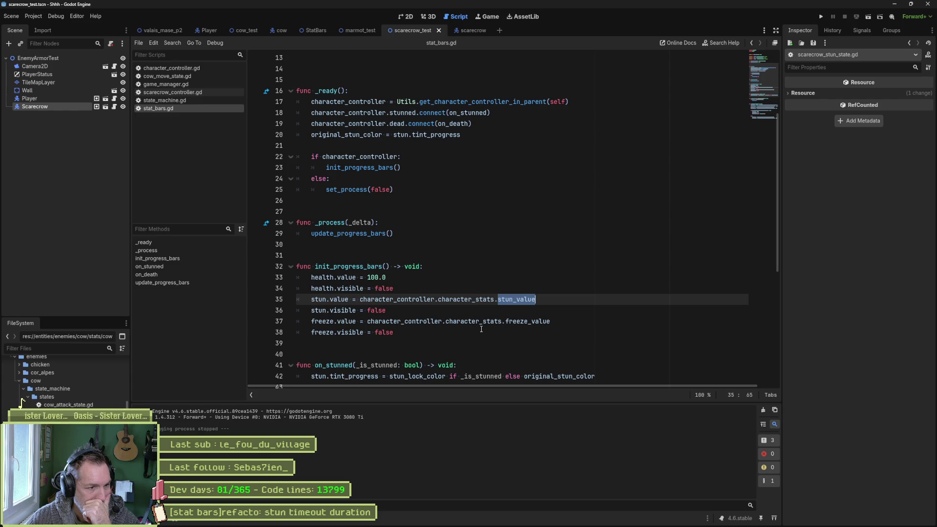
pyautogui.scroll(-4, 473, 330)
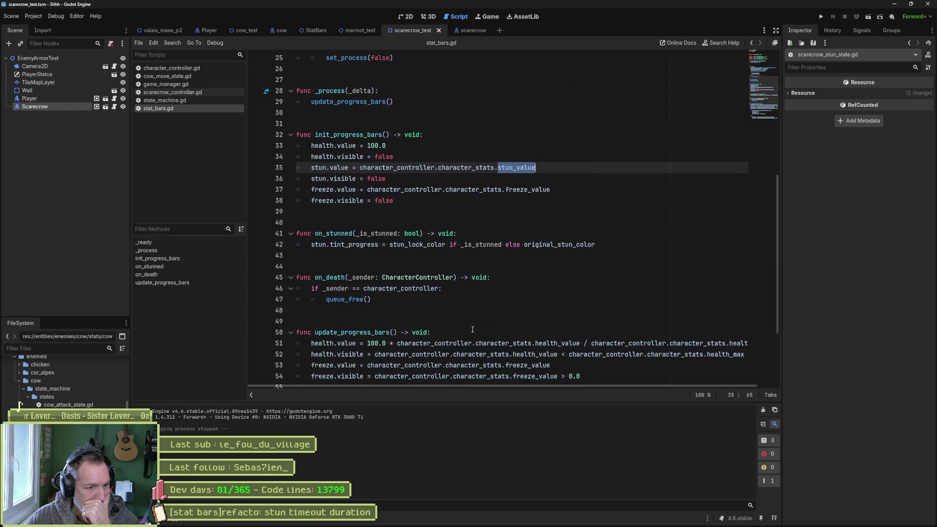
pyautogui.scroll(-1, 472, 329)
pyautogui.scroll(-2, 471, 312)
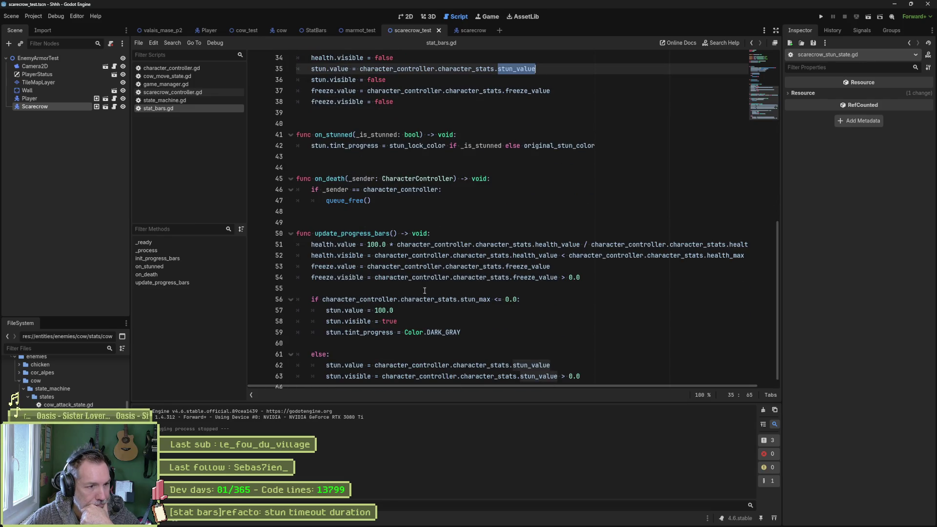
pyautogui.scroll(-1, 426, 293)
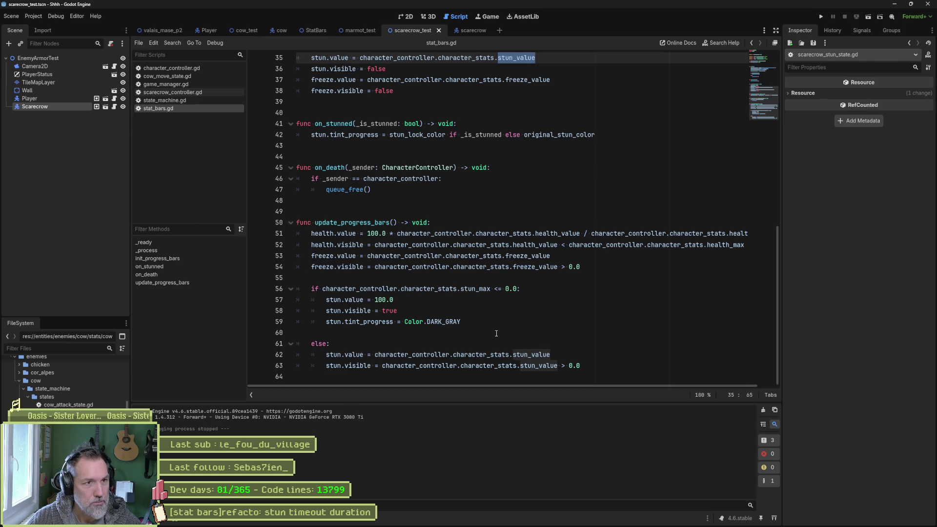
pyautogui.press('F6')
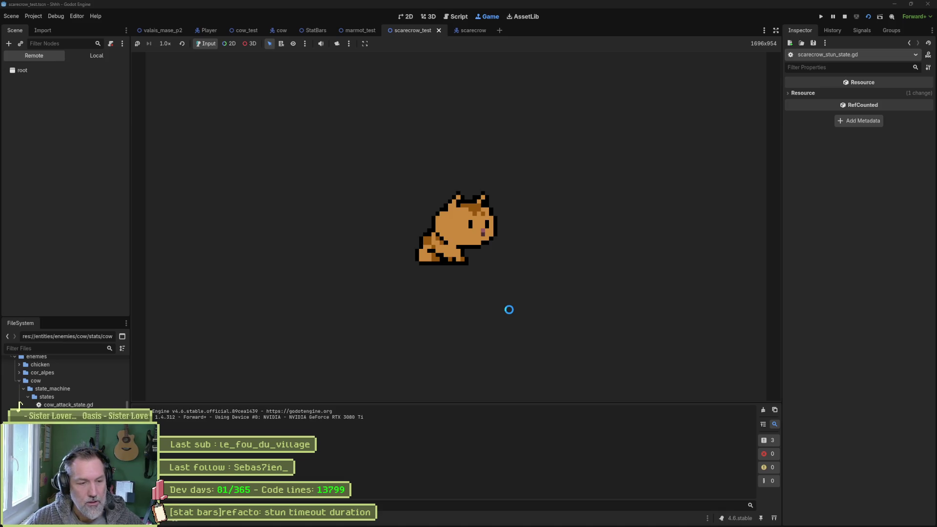
pyautogui.press('Right')
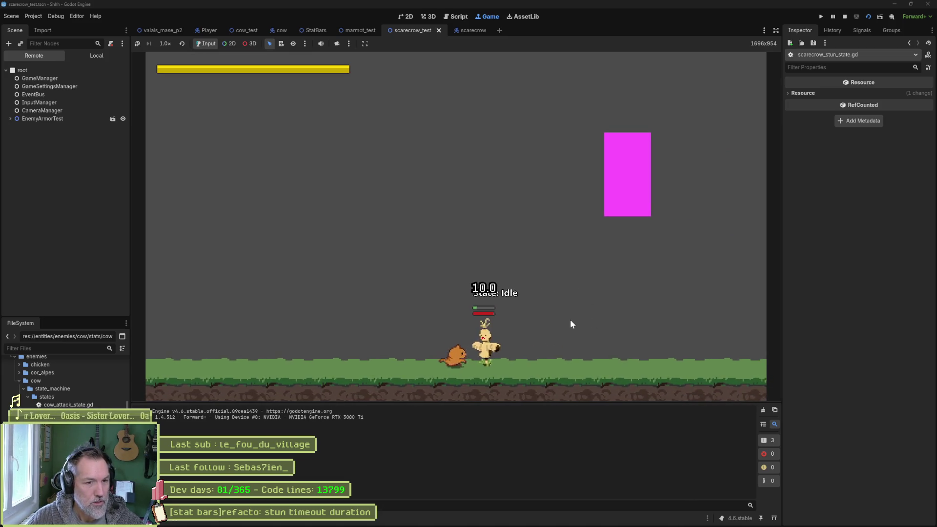
pyautogui.press('x')
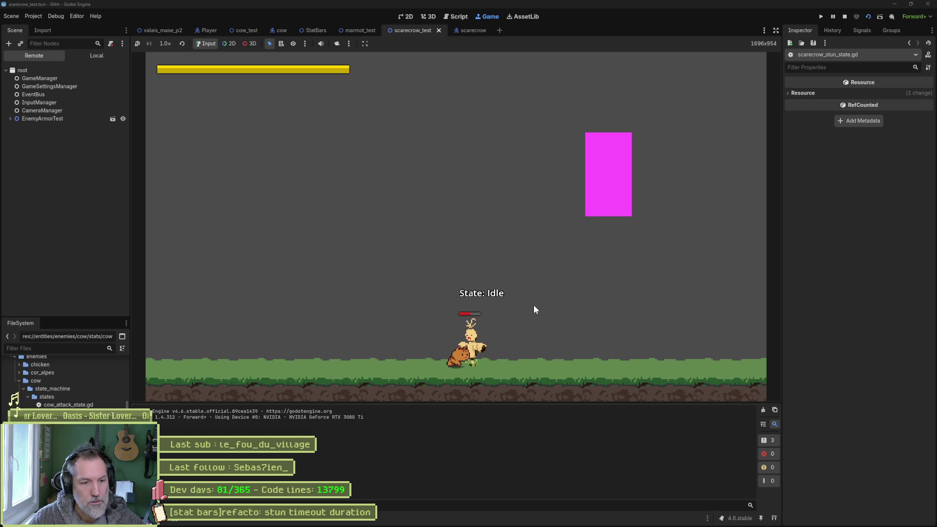
pyautogui.press('F8')
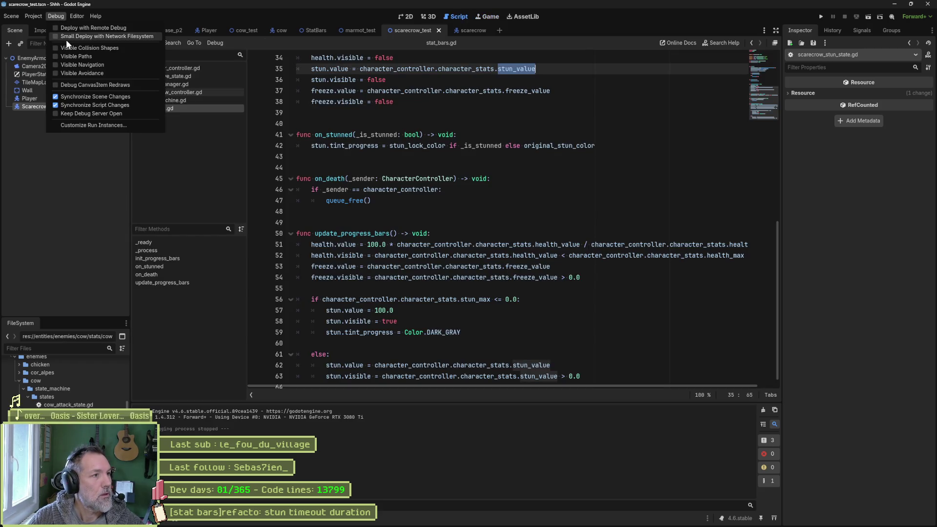
# Step: Turn on visible collision shapes in the debug options and return to the script
pyautogui.click(72, 47)
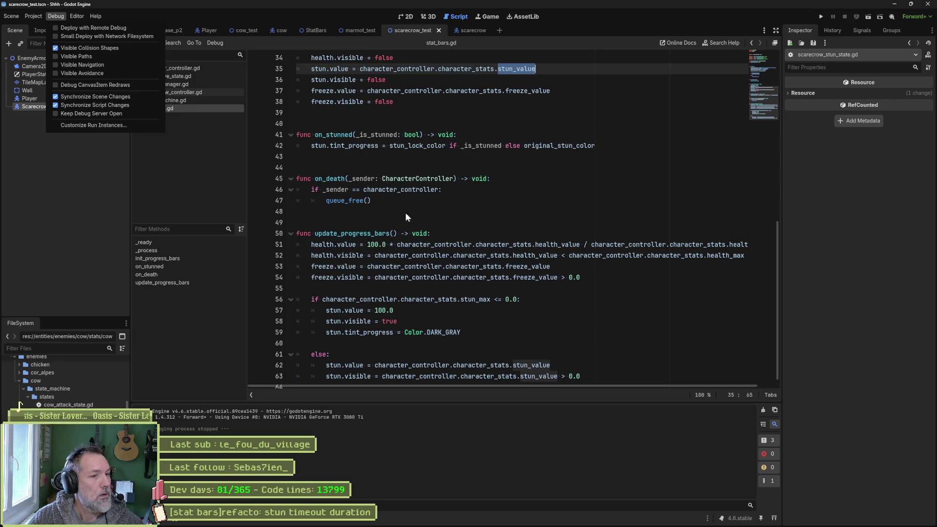
pyautogui.click(441, 230)
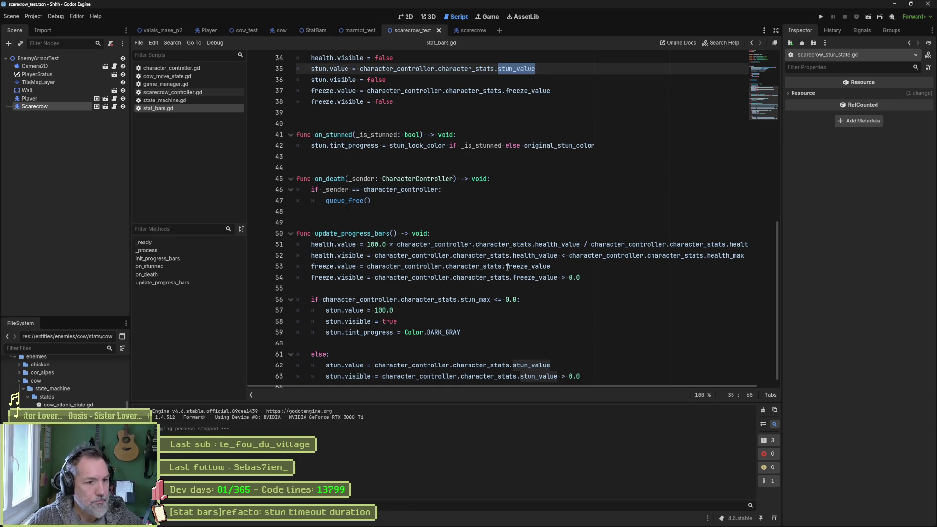
pyautogui.moveTo(490, 264)
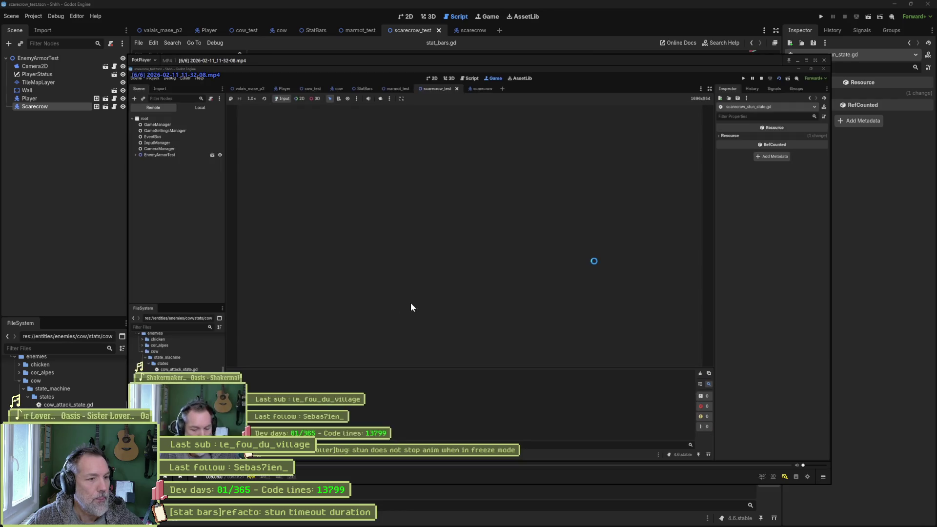
# Step: Skip ahead in the recording, watch it full-size until the scarecrow is stunned, then close the player
pyautogui.press('Right')
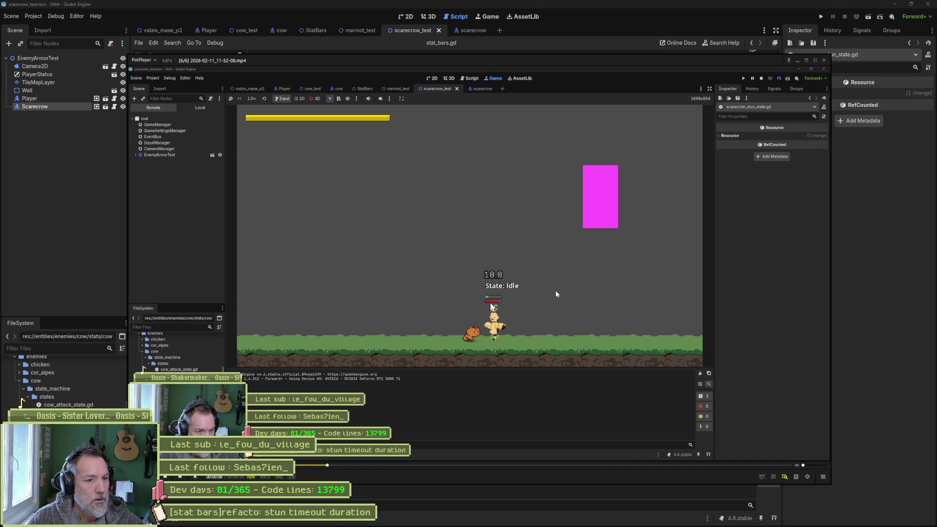
pyautogui.click(805, 60)
pyautogui.press('space')
pyautogui.press('space')
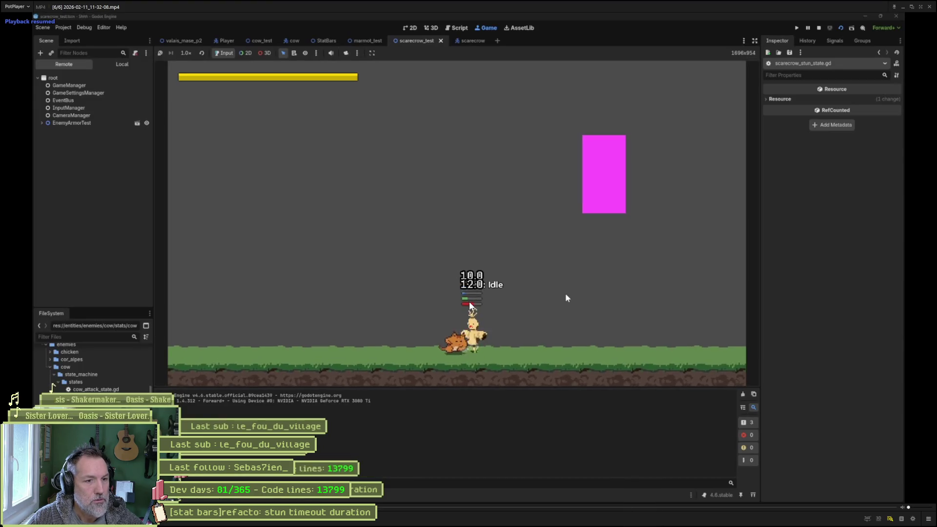
pyautogui.press('space')
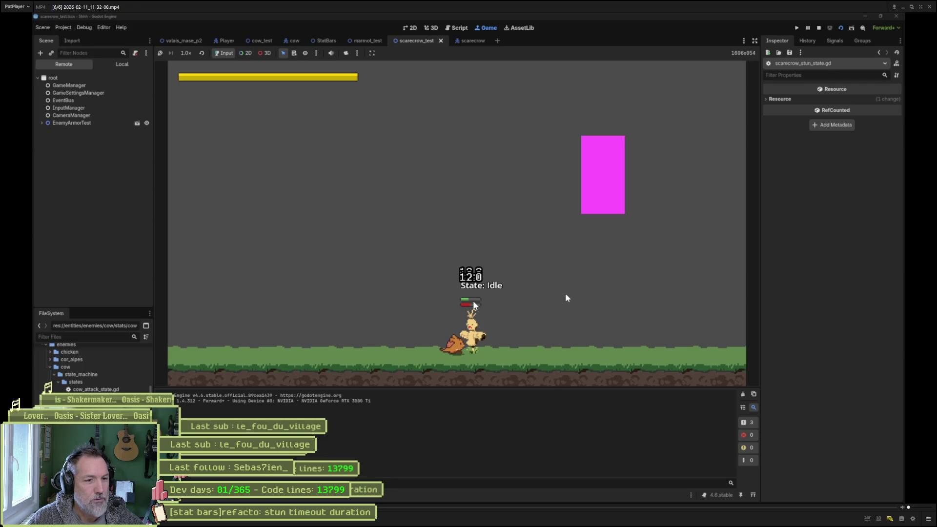
pyautogui.press('space')
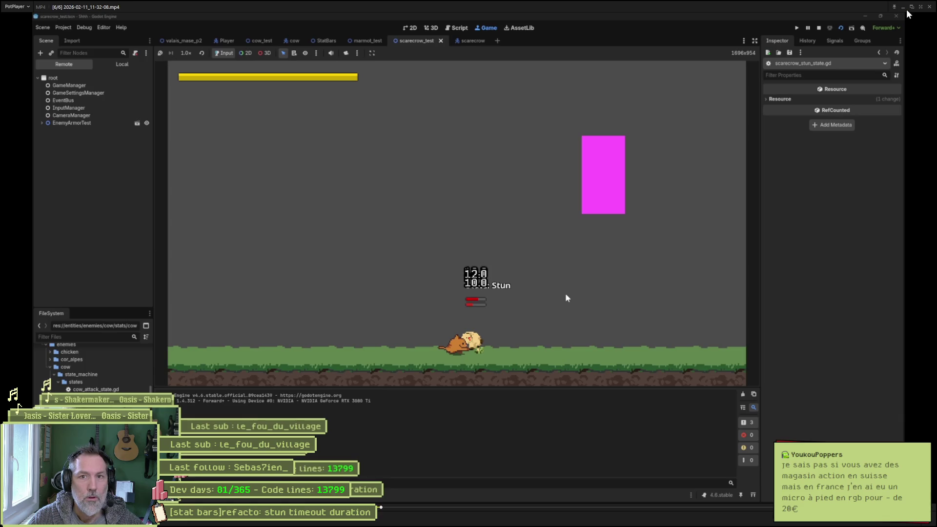
pyautogui.click(920, 7)
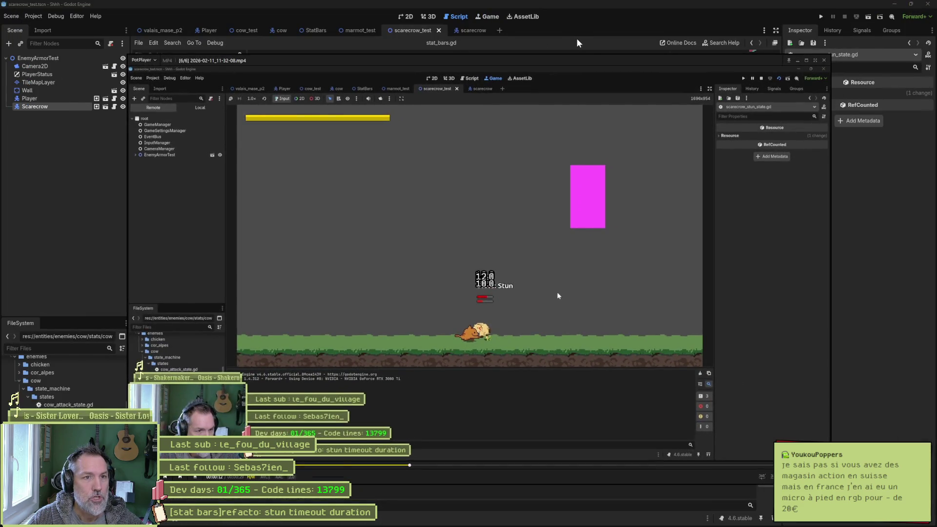
pyautogui.click(576, 38)
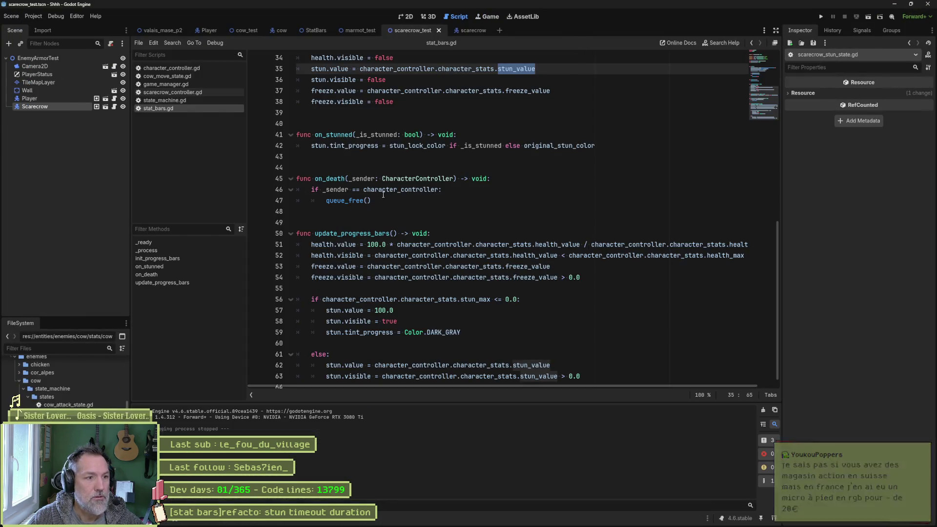
# Step: In character_controller.gd, inspect on_hurt and set_character_stats, including the freeze_value and health_value checks
pyautogui.click(186, 69)
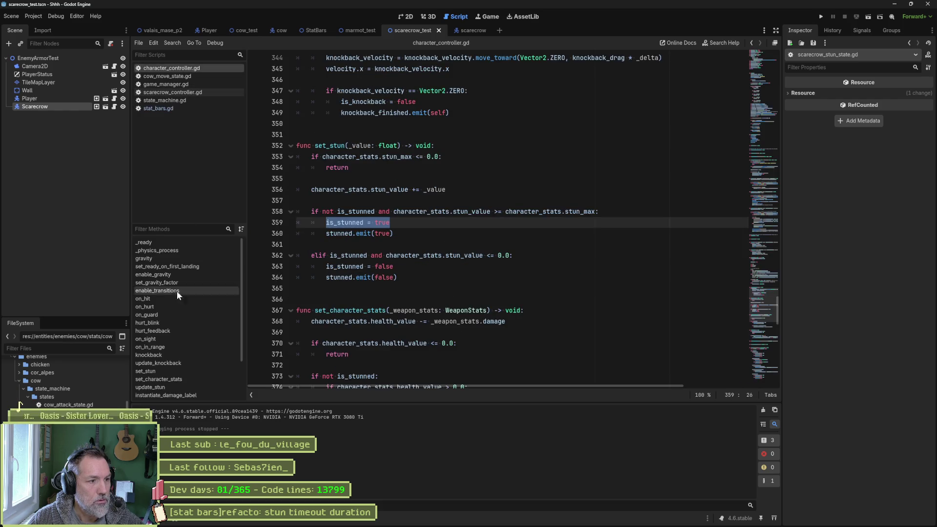
pyautogui.click(176, 307)
pyautogui.keyDown('ctrl'); pyautogui.click(362, 288); pyautogui.keyUp('ctrl')
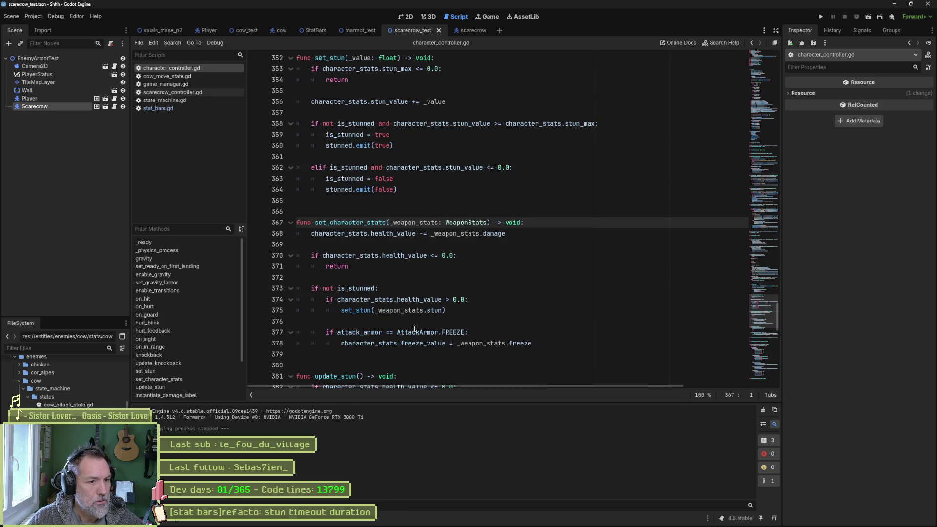
pyautogui.doubleClick(427, 343)
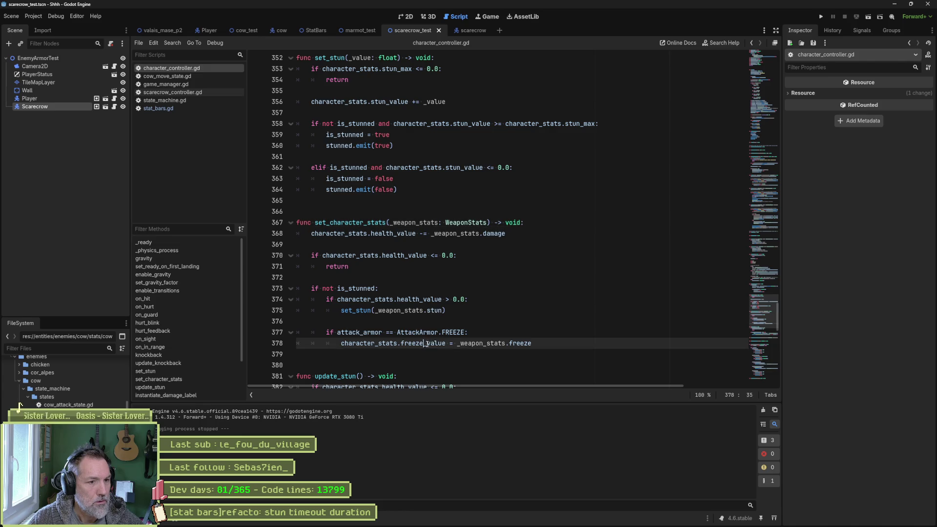
pyautogui.click(420, 299)
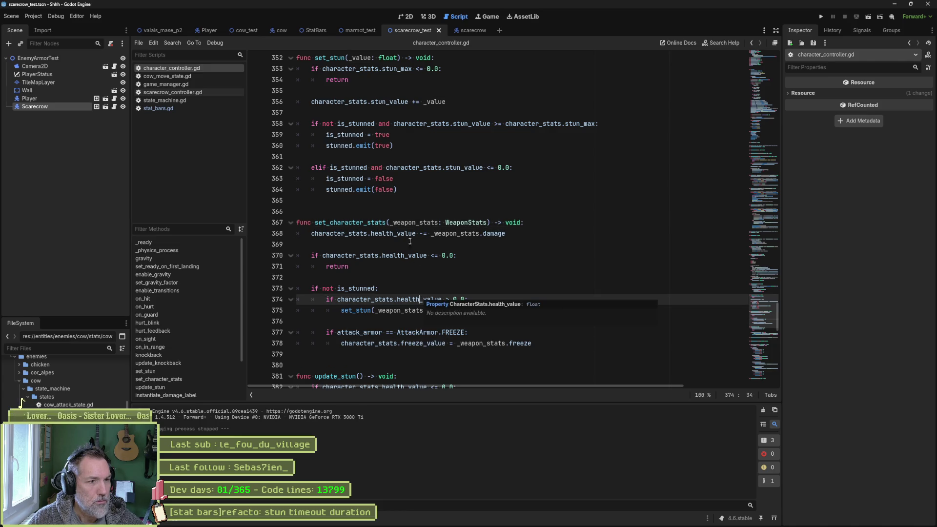
pyautogui.hotkey('alt', 'Left')
pyautogui.hotkey('alt', 'Left')
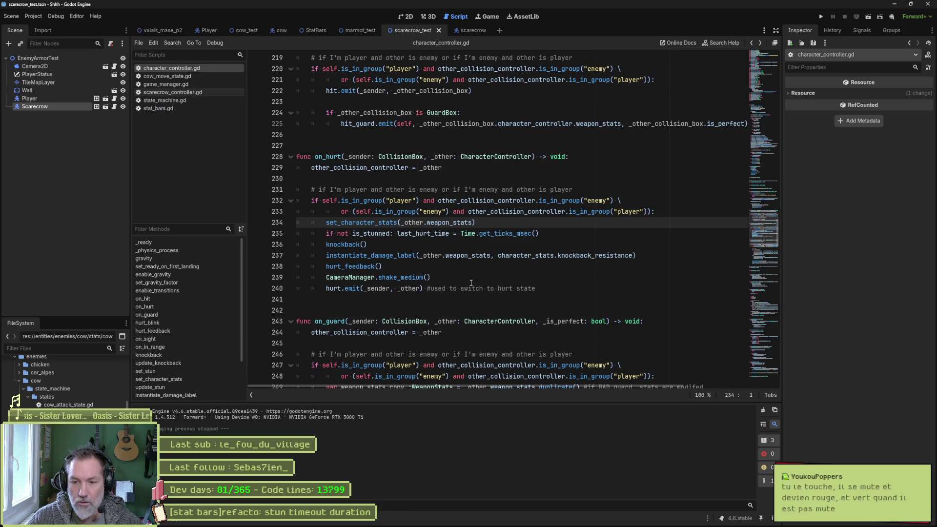
# Step: From the is_stunned check, follow the set_character_stats call on line 234 to its definition
pyautogui.moveTo(574, 524)
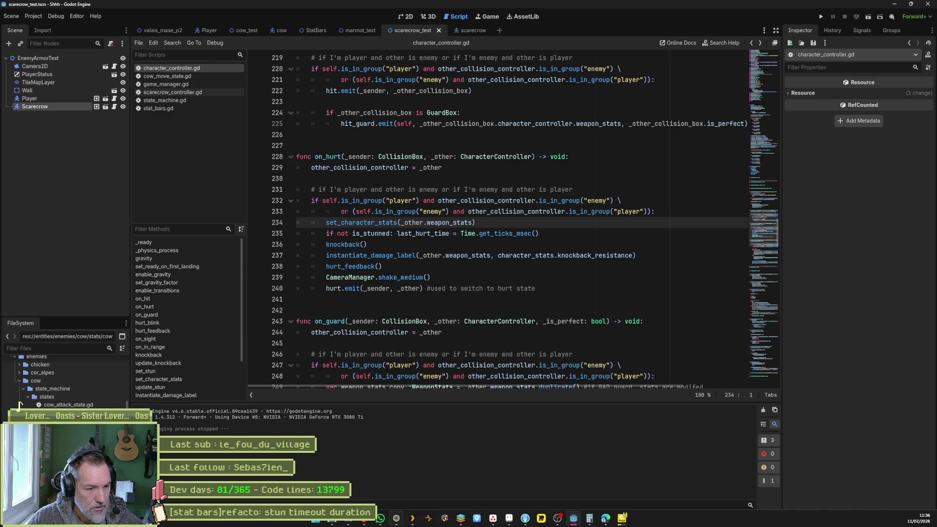
pyautogui.moveTo(365, 523)
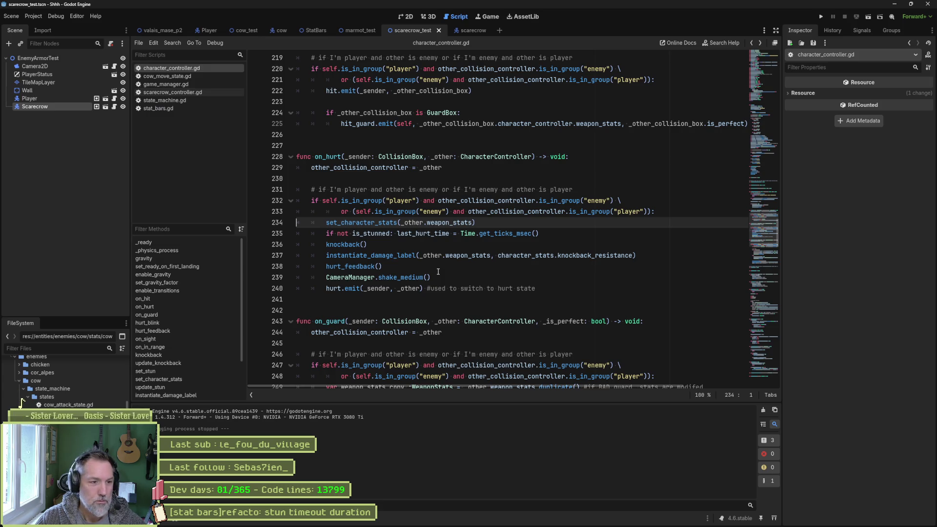
pyautogui.click(382, 234)
pyautogui.press('Up')
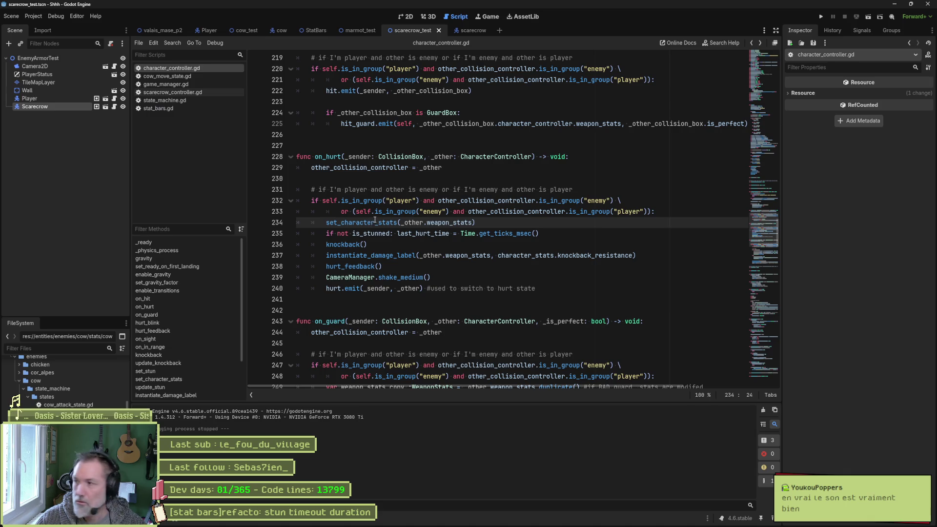
pyautogui.moveTo(375, 220)
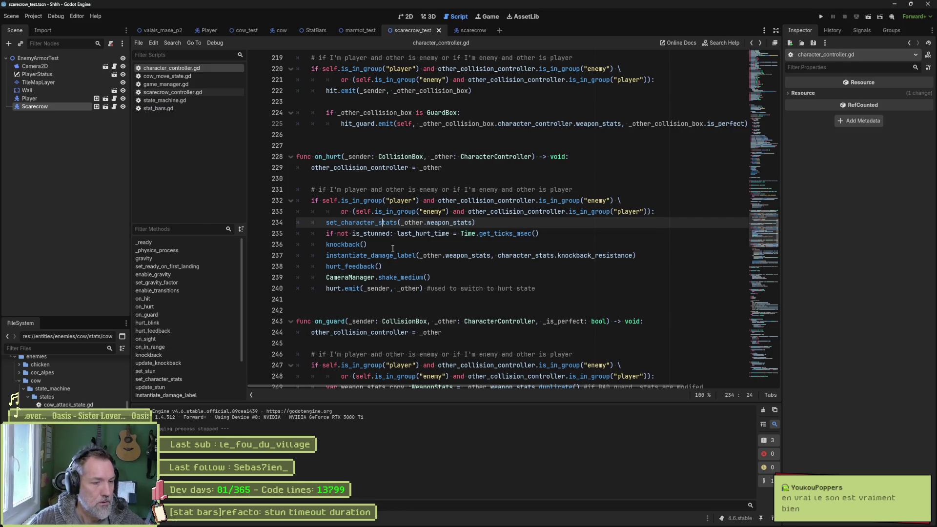
pyautogui.keyDown('ctrl'); pyautogui.click(378, 223); pyautogui.keyUp('ctrl')
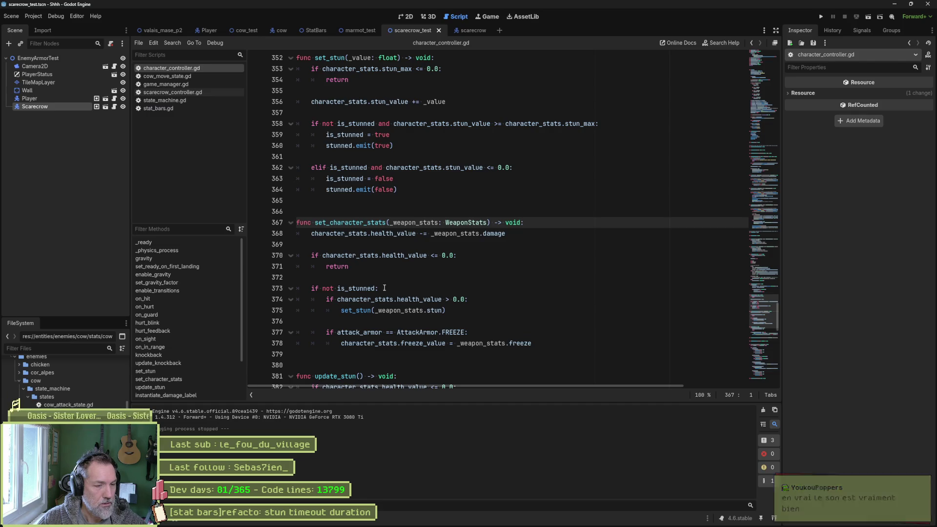
# Step: Check the not-stunned and freeze armour branches, then follow set_stun to see stun accumulate in _value
pyautogui.click(398, 299)
pyautogui.click(413, 332)
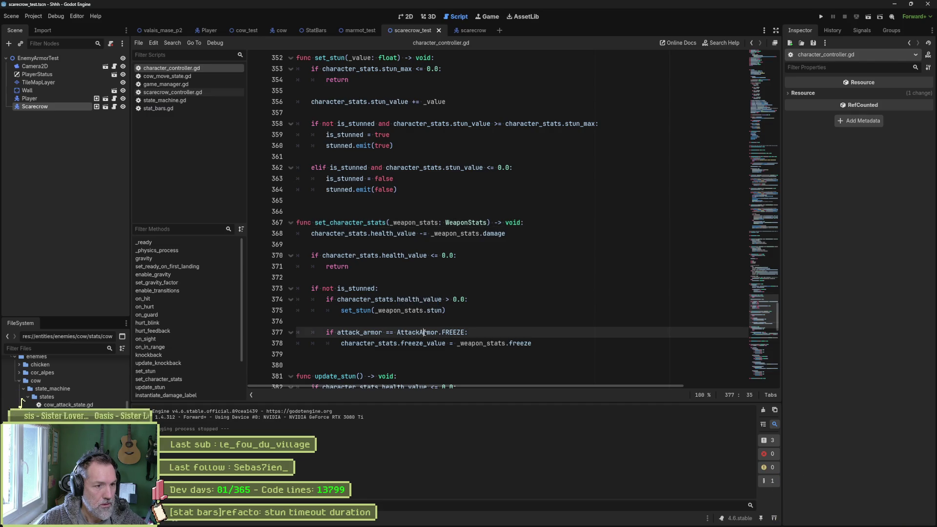
pyautogui.click(427, 311)
pyautogui.click(375, 312)
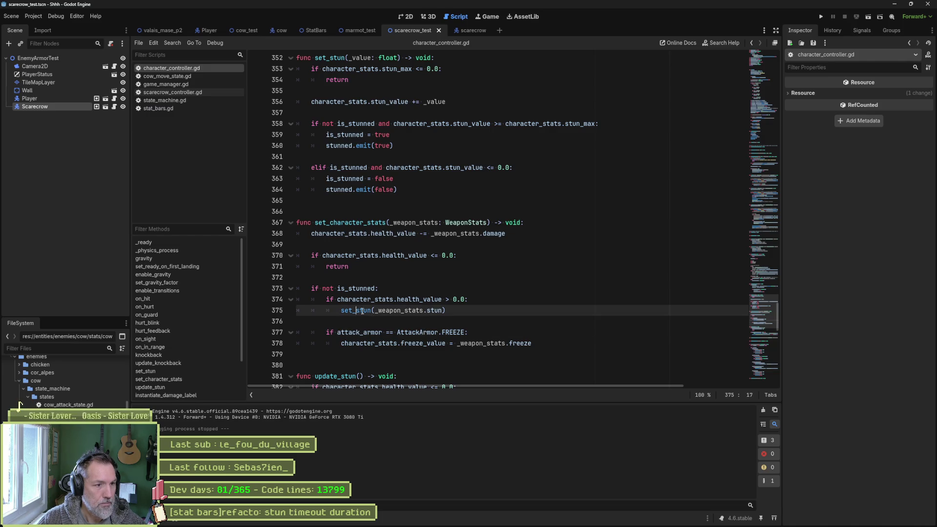
pyautogui.keyDown('ctrl'); pyautogui.click(362, 311); pyautogui.keyUp('ctrl')
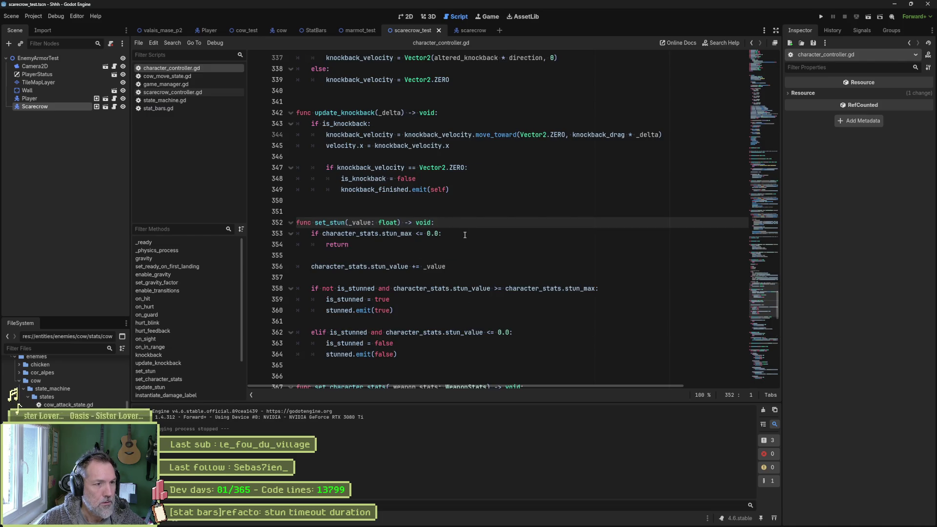
pyautogui.doubleClick(432, 266)
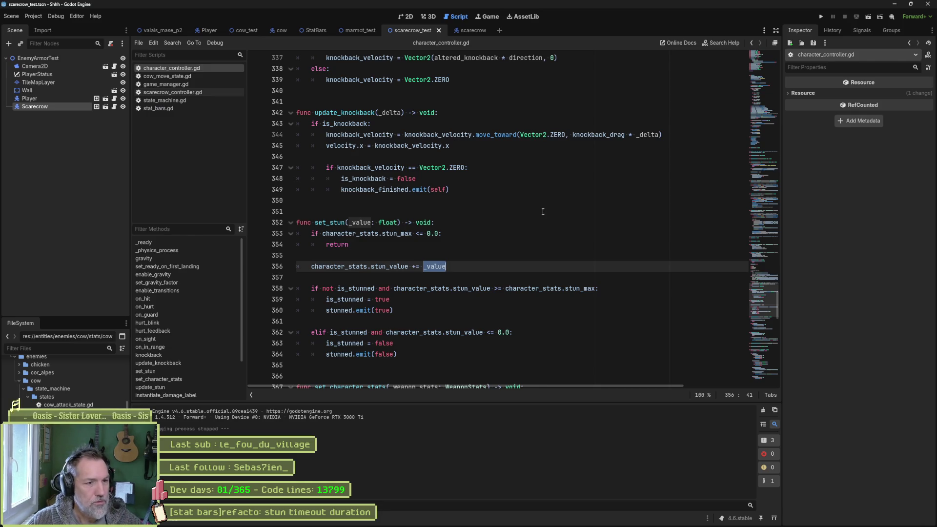
pyautogui.hotkey('alt', 'Left')
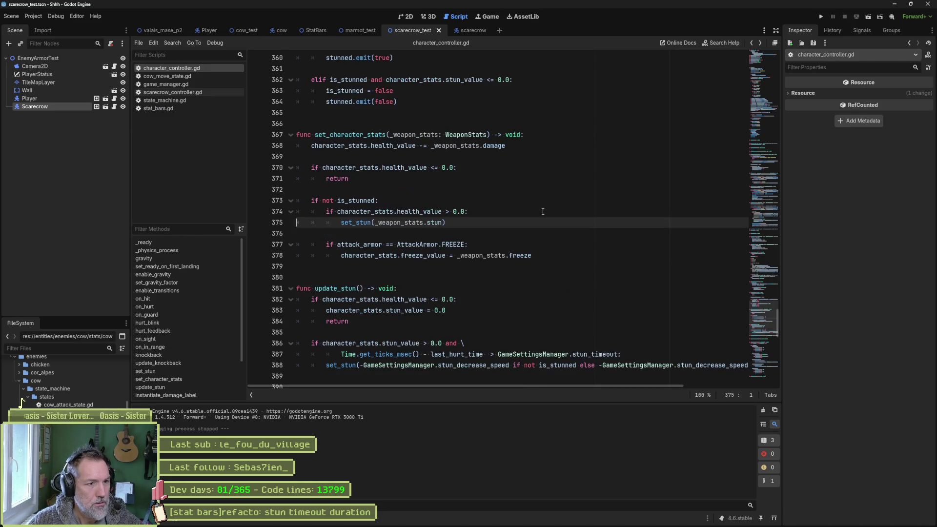
# Step: Check the weapon's stun property and where set_stun emits stunned, then return to stat_bars.gd
pyautogui.doubleClick(435, 222)
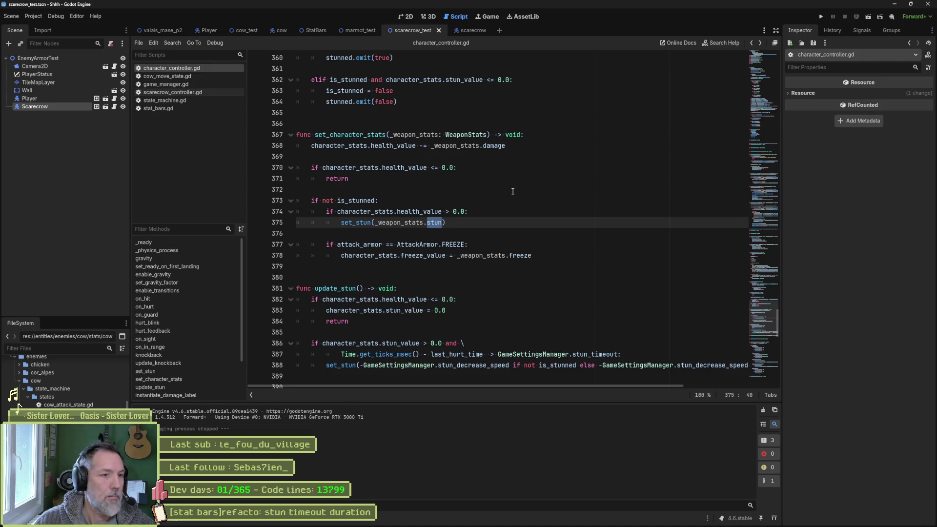
pyautogui.keyDown('ctrl'); pyautogui.click(363, 224); pyautogui.keyUp('ctrl')
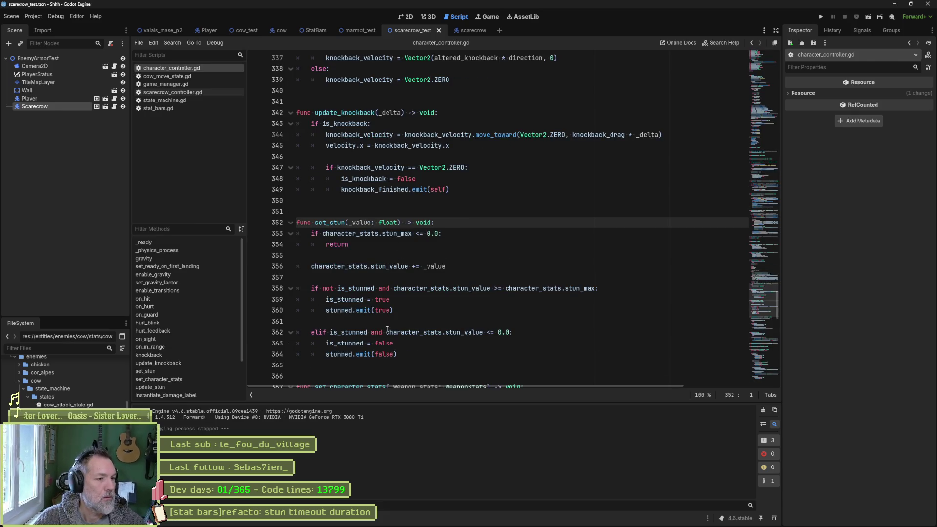
pyautogui.click(345, 355)
pyautogui.doubleClick(339, 310)
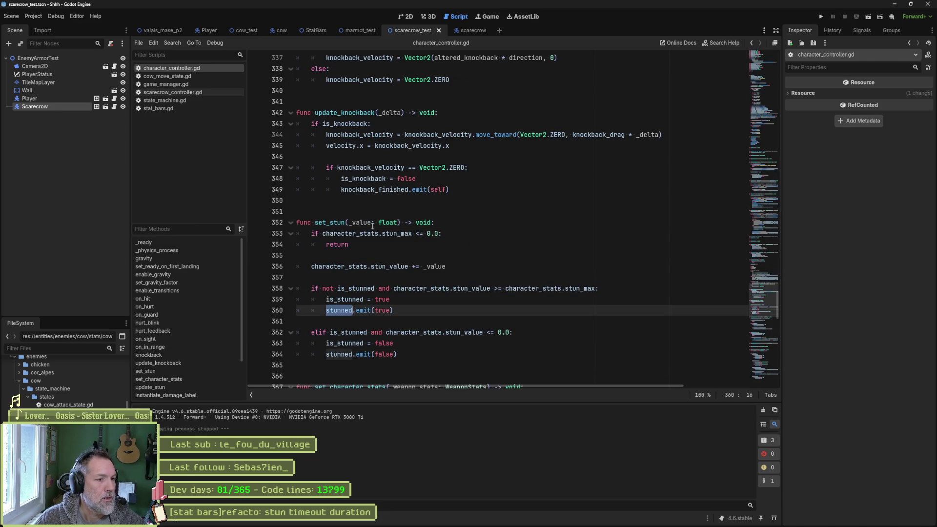
pyautogui.click(166, 108)
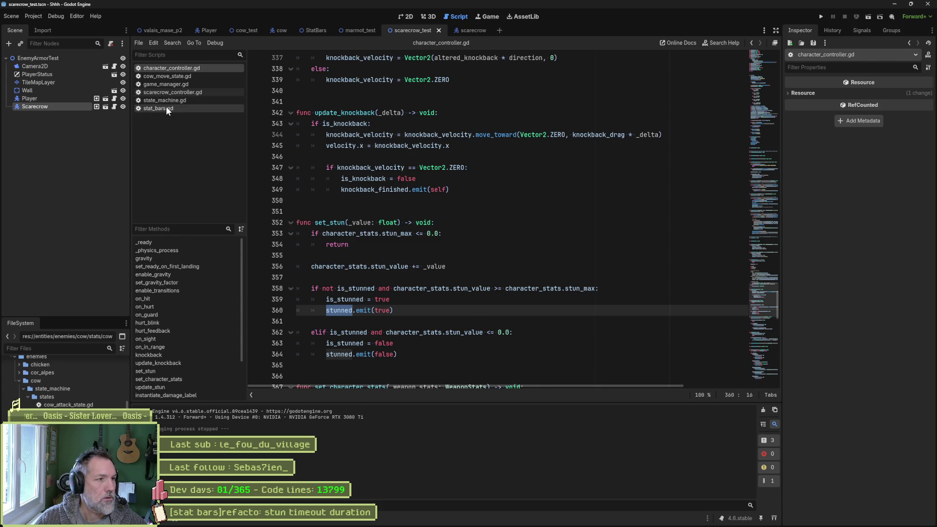
# Step: Review line 42 and the else-branch stun_value in stat_bars.gd, then jump to where stunned is emitted
pyautogui.moveTo(311, 145); pyautogui.dragTo(613, 143)
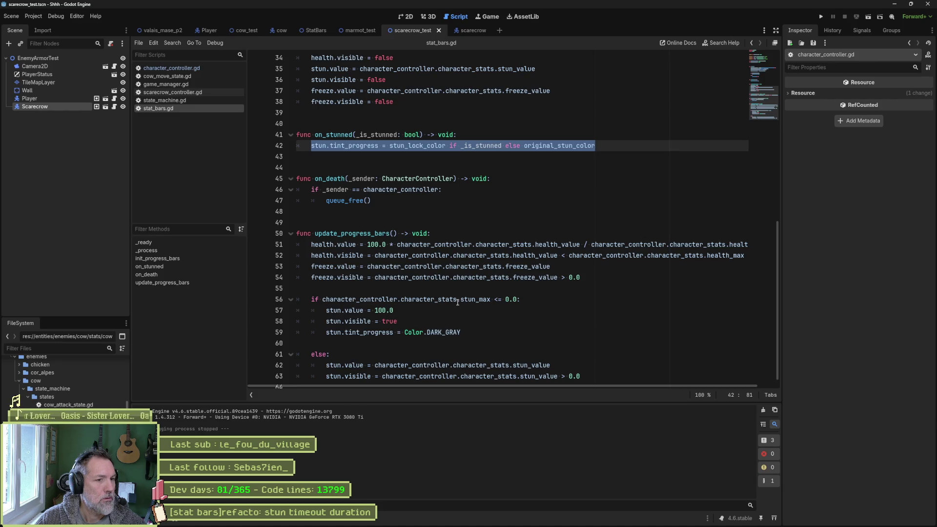
pyautogui.scroll(-1, 457, 302)
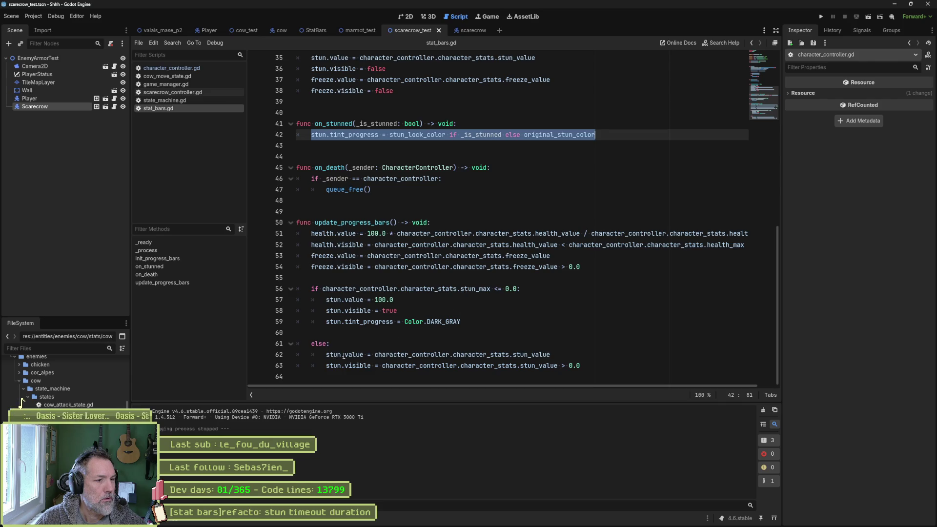
pyautogui.moveTo(375, 355); pyautogui.dragTo(551, 354)
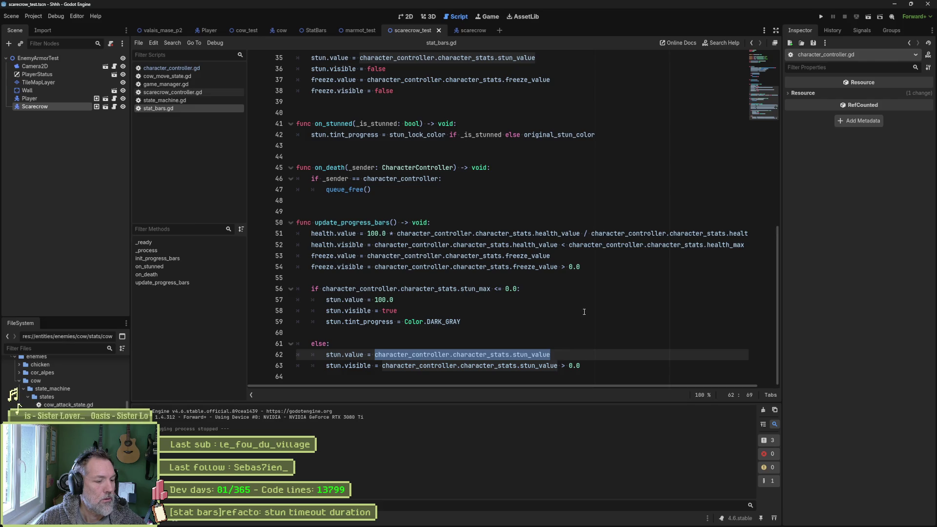
pyautogui.hotkey('alt', 'Left')
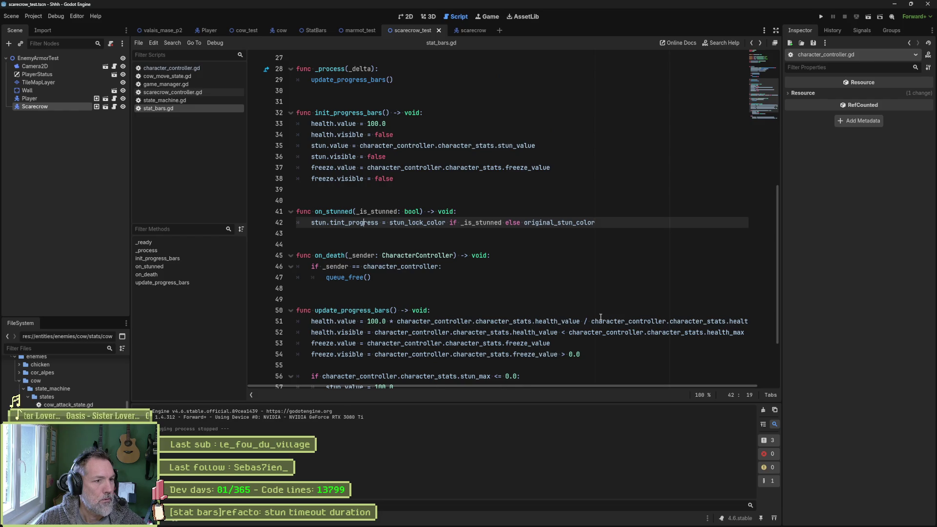
pyautogui.hotkey('alt', 'Right')
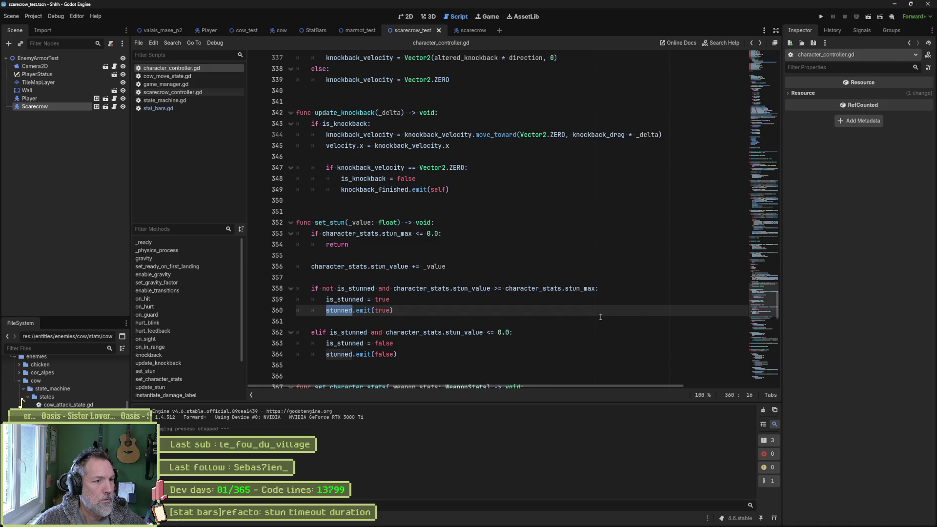
pyautogui.hotkey('alt', 'Left')
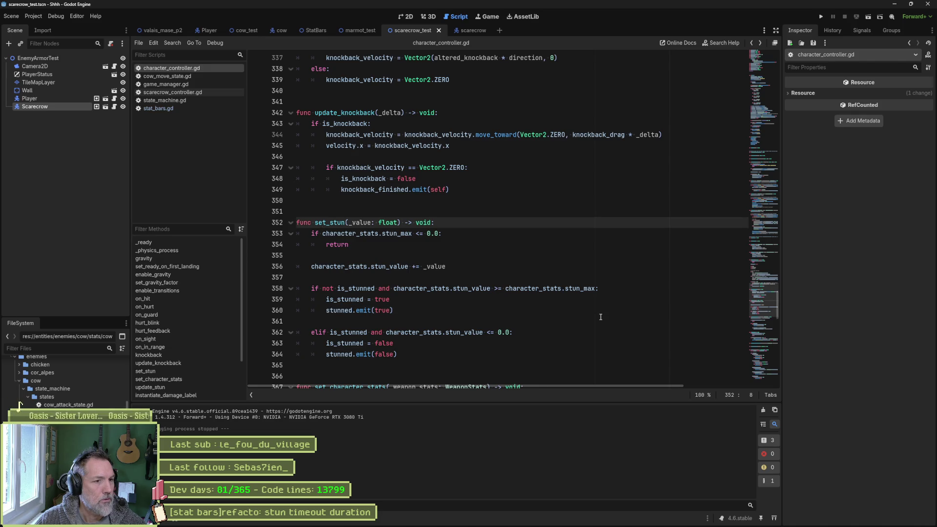
pyautogui.doubleClick(361, 222)
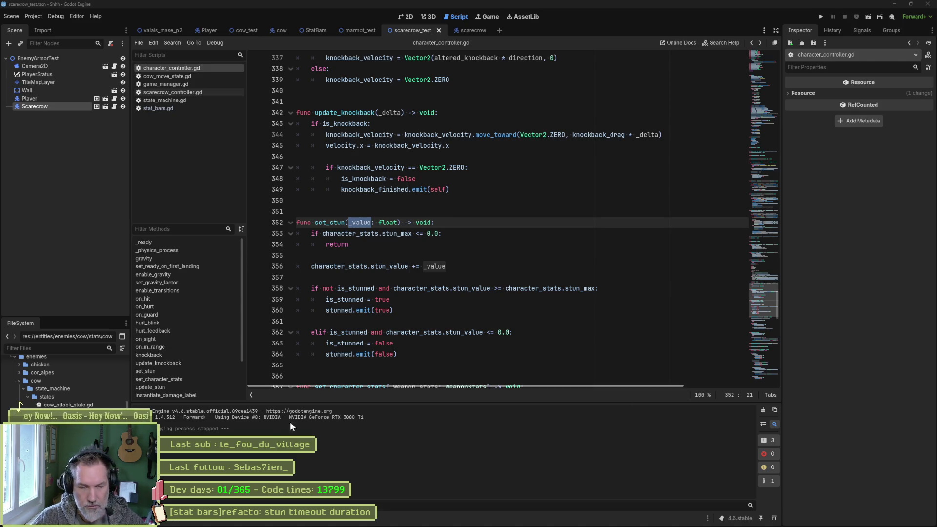
pyautogui.click(412, 376)
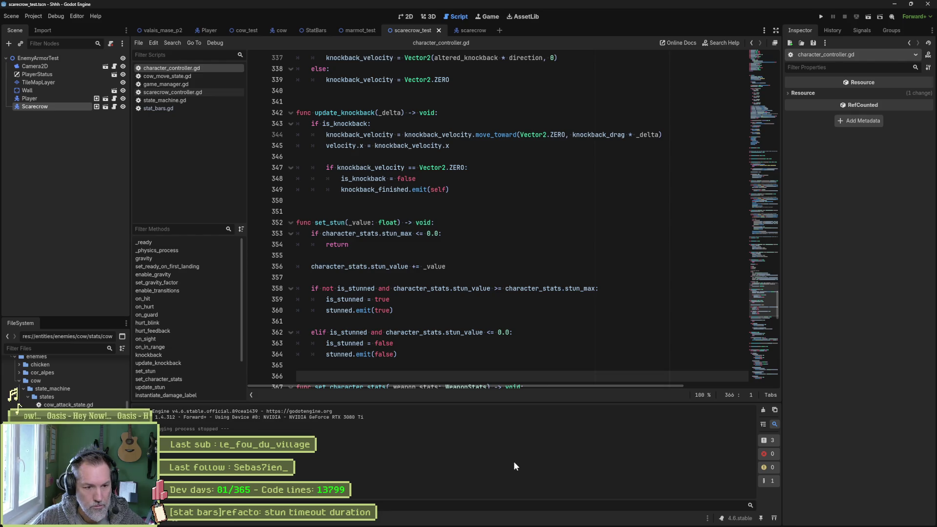
pyautogui.moveTo(517, 526)
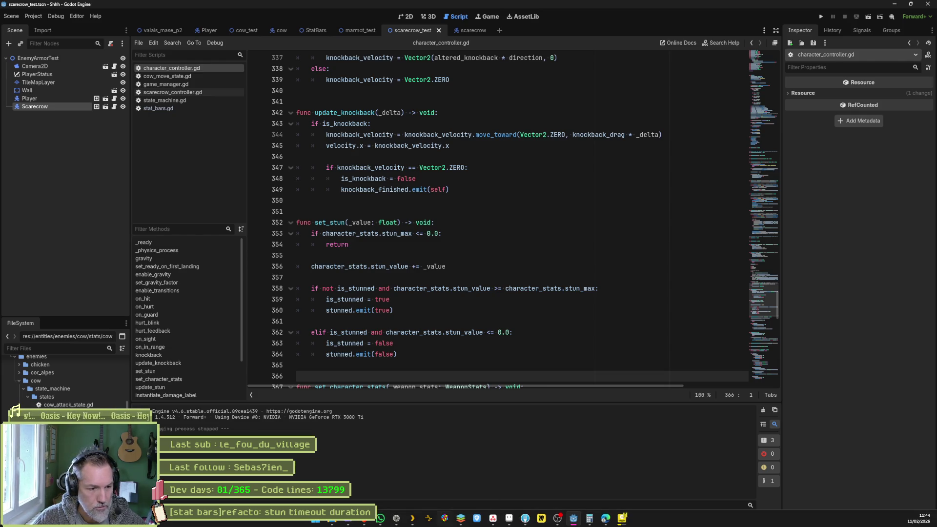
pyautogui.click(314, 522)
pyautogui.press('Escape')
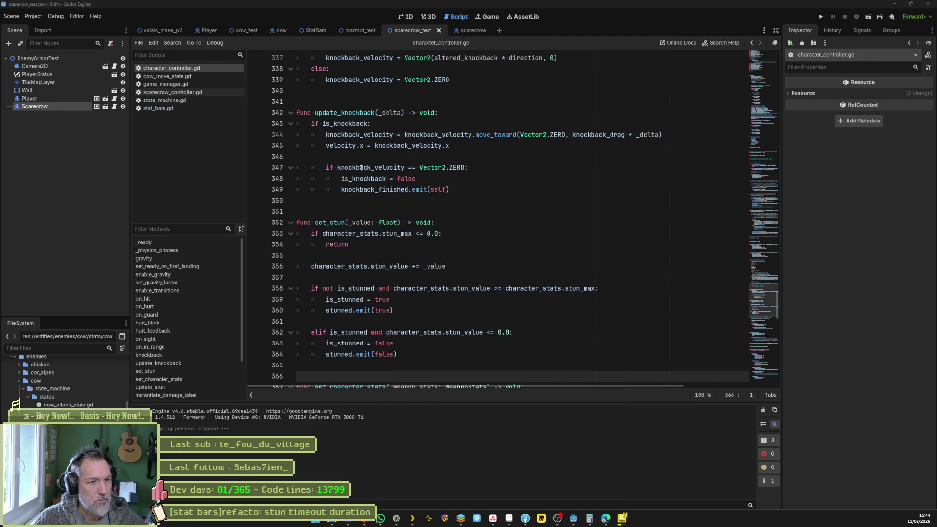
pyautogui.click(459, 201)
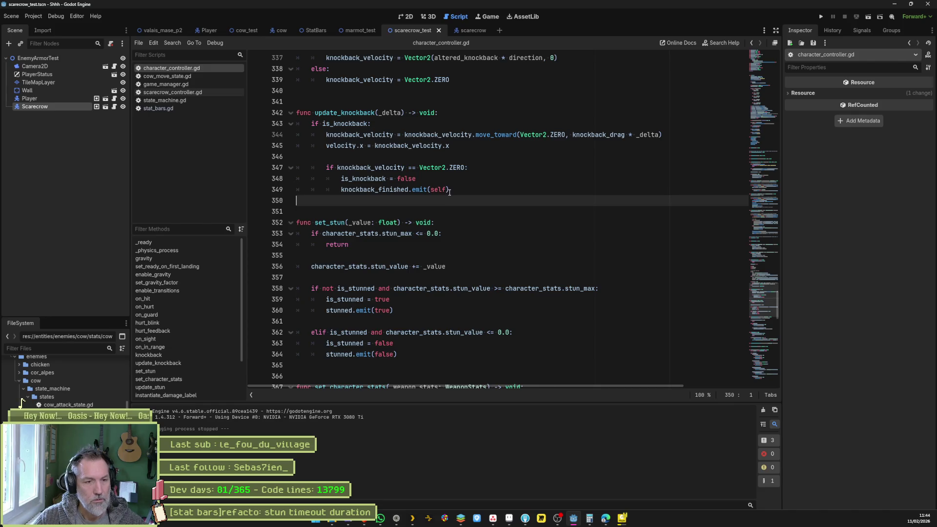
pyautogui.hotkey('ctrl', 'shift', 'Escape')
# Step: Find Windows Explorer with the search 'explo', restart it, then close Task Manager
pyautogui.click(450, 185)
pyautogui.write('expl')
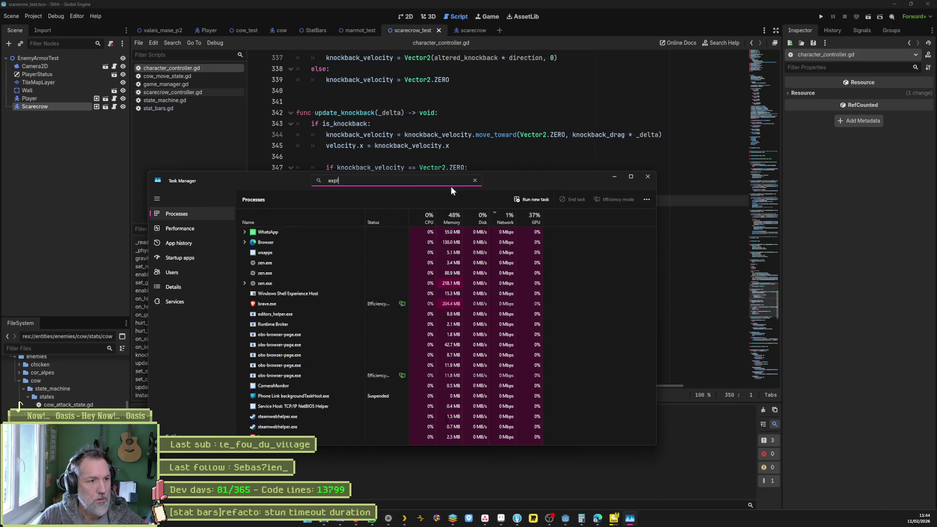
pyautogui.write('o')
pyautogui.rightClick(272, 231)
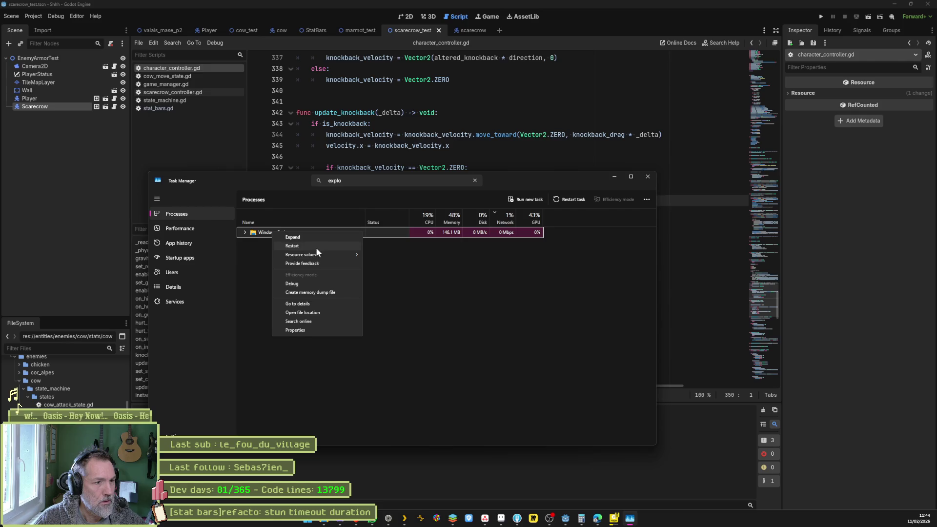
pyautogui.click(315, 247)
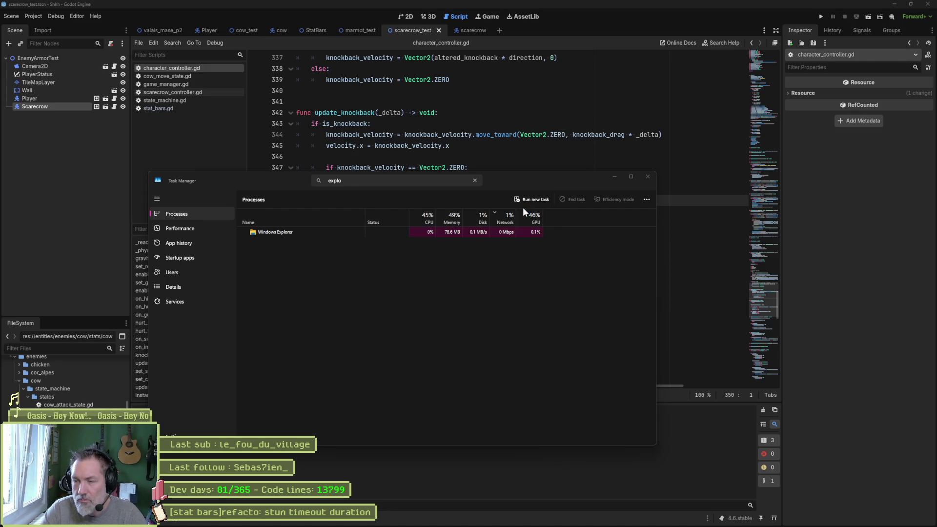
pyautogui.click(647, 177)
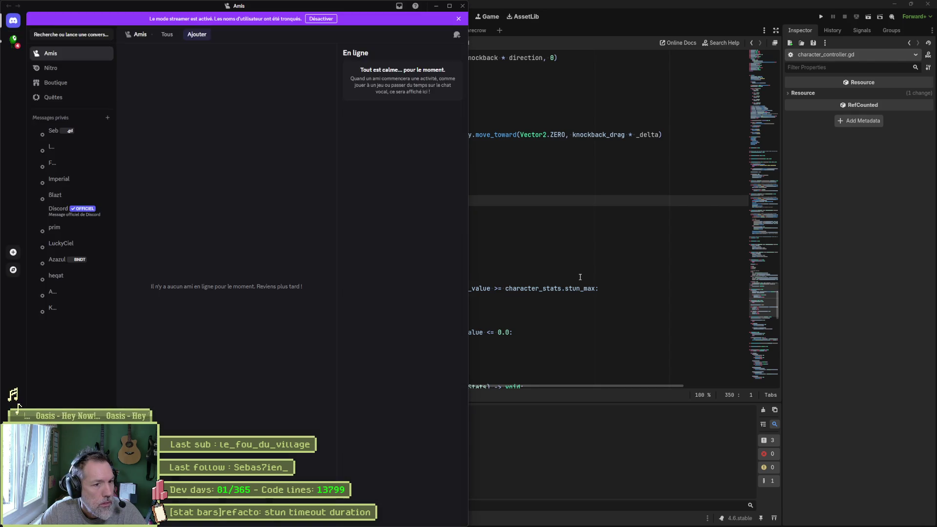
# Step: Open the community server in Discord and go to its general channel
pyautogui.click(13, 43)
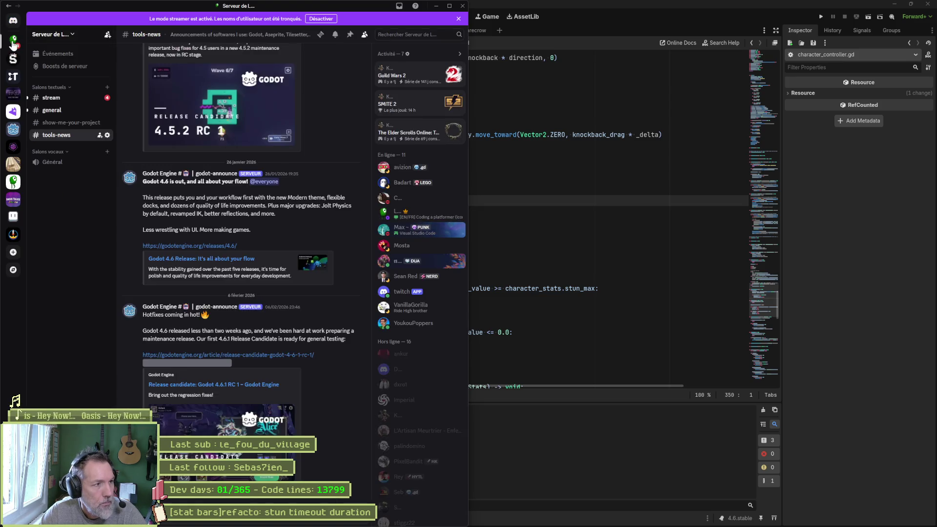
pyautogui.click(57, 98)
pyautogui.click(62, 111)
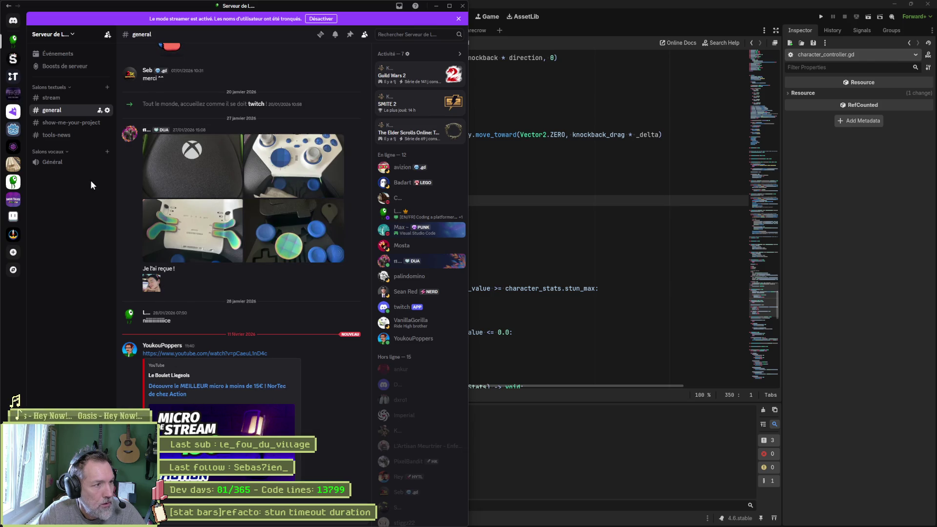
# Step: Follow the shared YouTube microphone video link to the site and bring the video forward
pyautogui.click(171, 395)
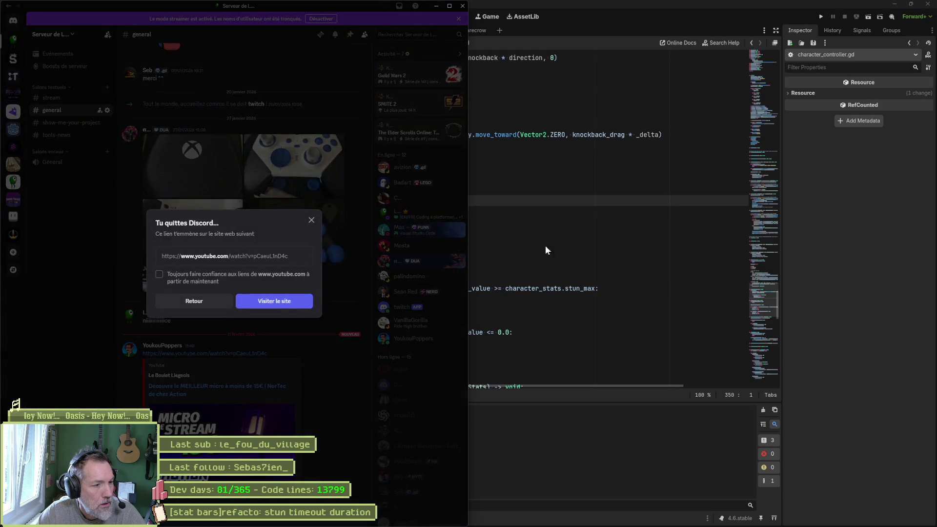
pyautogui.click(286, 303)
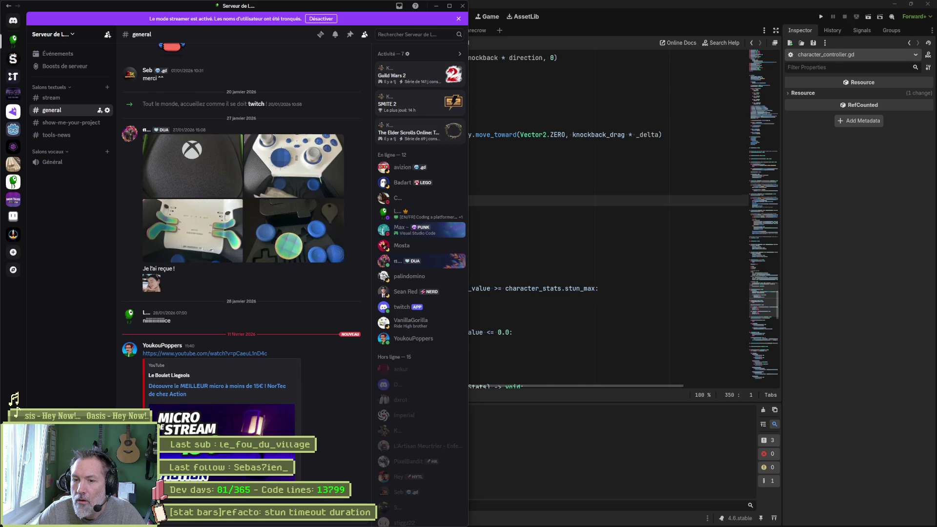
pyautogui.click(205, 353)
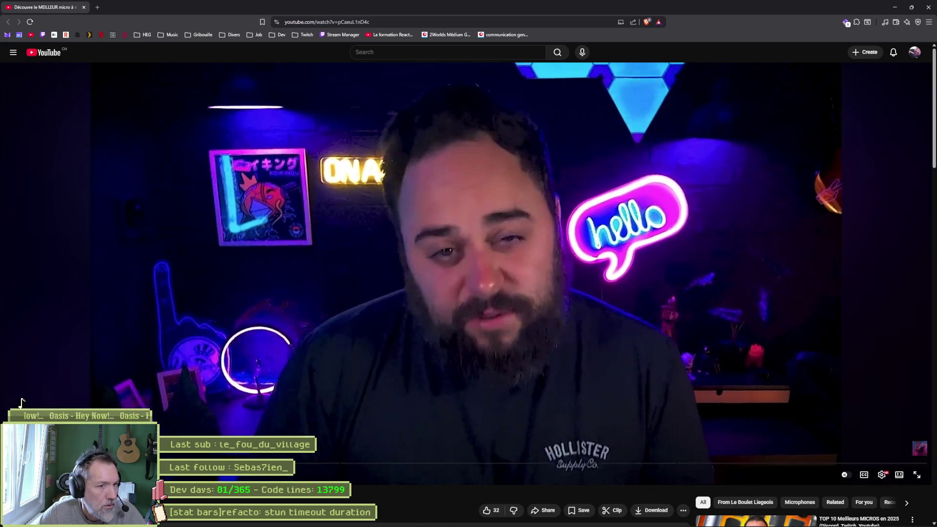
# Step: Seek ahead to the 'Améliorer le son du micro' chapter and pause on the Mic/Aux filters
pyautogui.moveTo(19, 463)
pyautogui.mouseDown()
pyautogui.moveTo(18, 407)
pyautogui.moveTo(234, 407)
pyautogui.mouseUp()
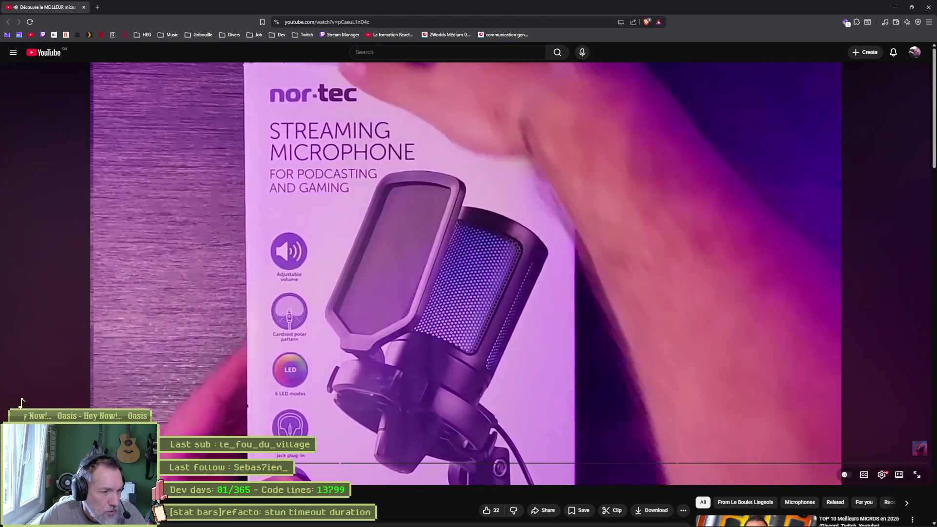
pyautogui.click(82, 462)
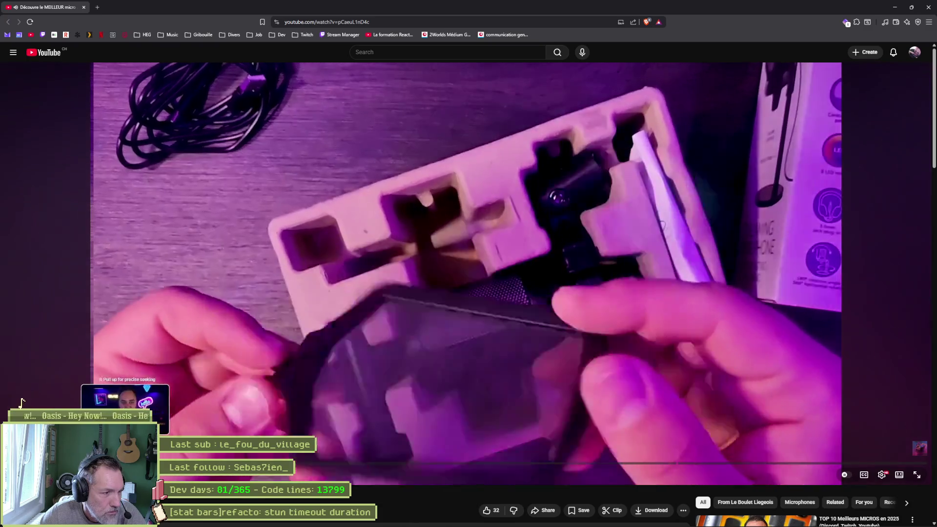
pyautogui.moveTo(125, 463); pyautogui.dragTo(329, 468)
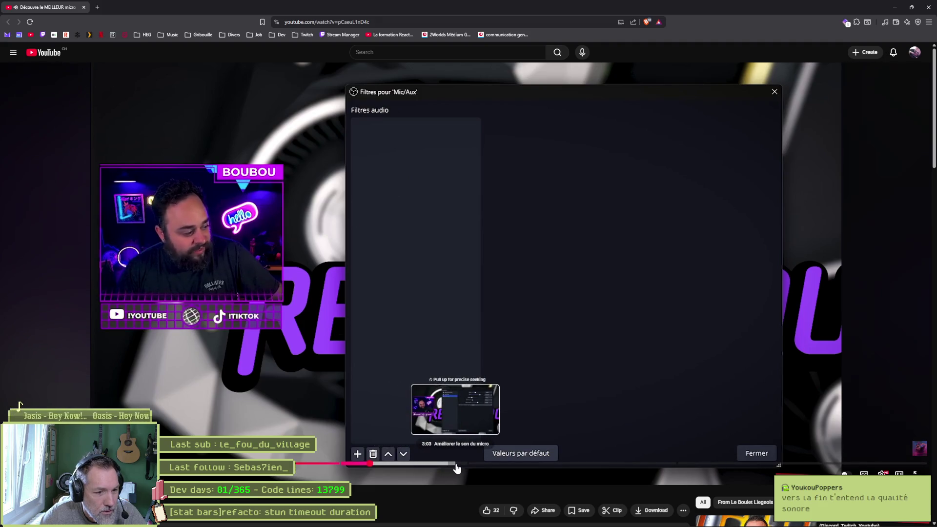
pyautogui.click(459, 216)
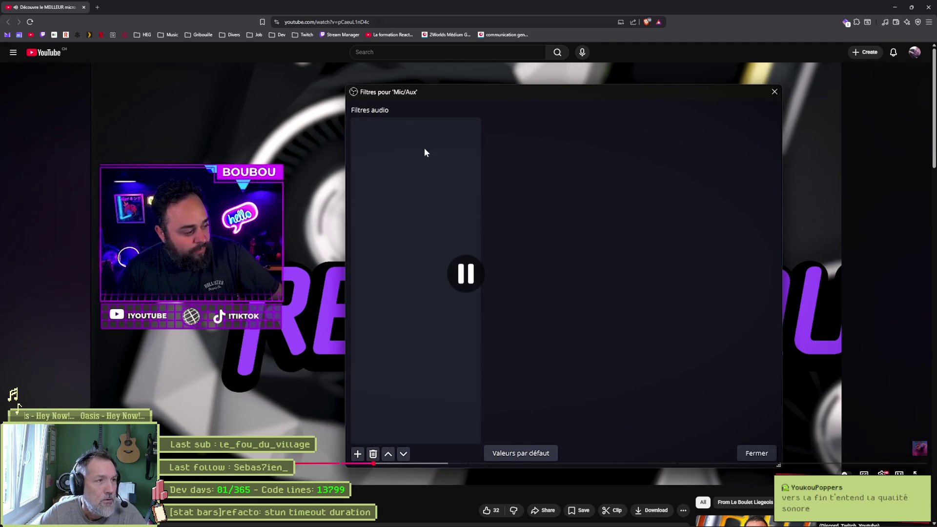
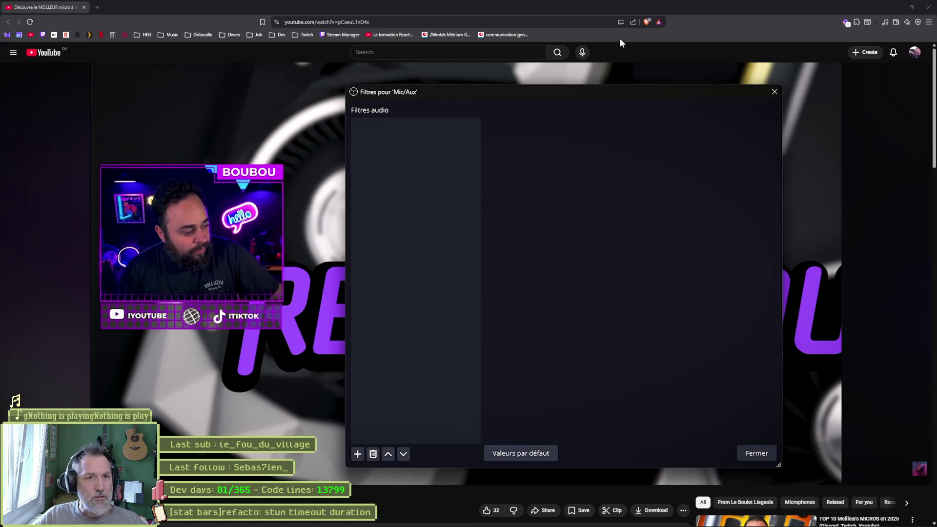
# Step: Search DuckDuckGo for Shure SM7B in a new tab, then paste 'Sennheiser Profile USB' into the address bar
pyautogui.hotkey('ctrl', 't')
pyautogui.write('Shure SM7B')
pyautogui.press('Return')
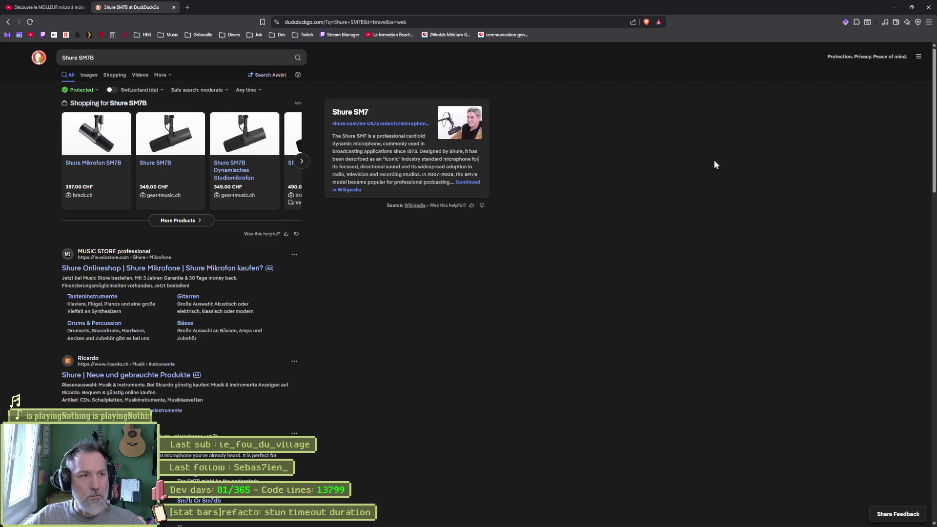
pyautogui.hotkey('ctrl', 'l')
pyautogui.write('Sennheiser Profile USB')
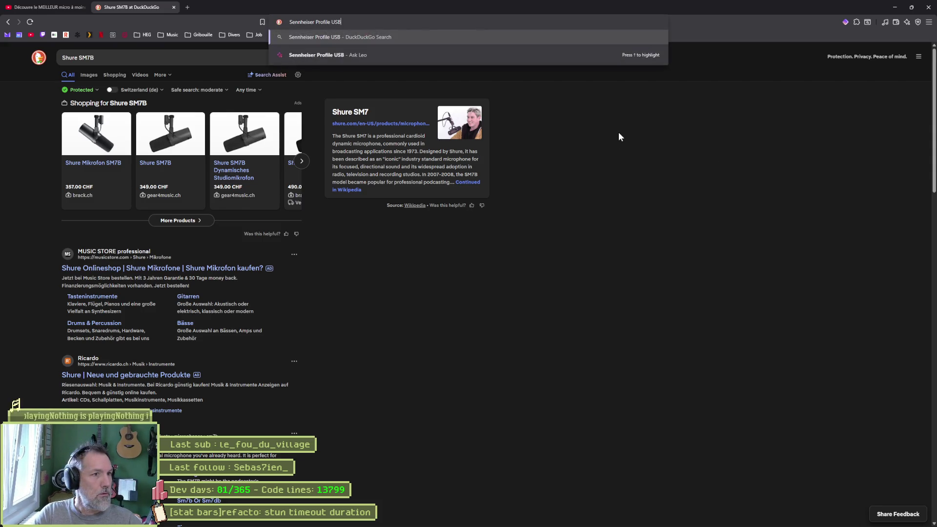
# Step: Run the Sennheiser Profile USB search and open the 'Sennheiser Profile USB Microphone' YouTube video
pyautogui.press('Return')
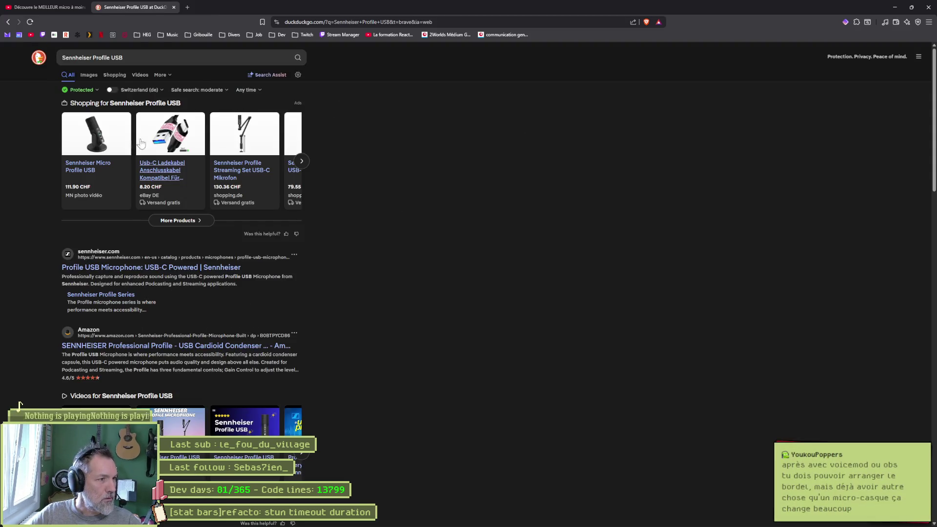
pyautogui.click(172, 433)
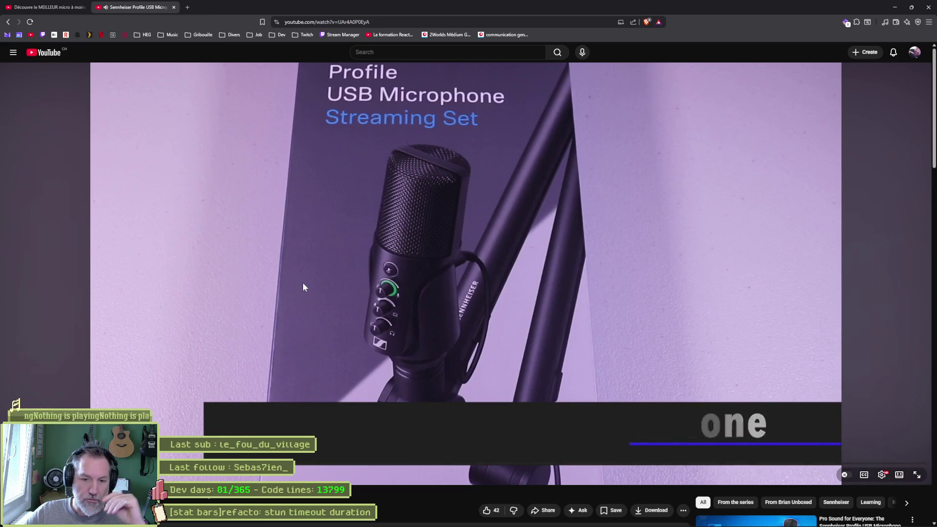
# Step: Pause the Sennheiser Profile USB video and go to Twitch through its bookmark
pyautogui.click(294, 282)
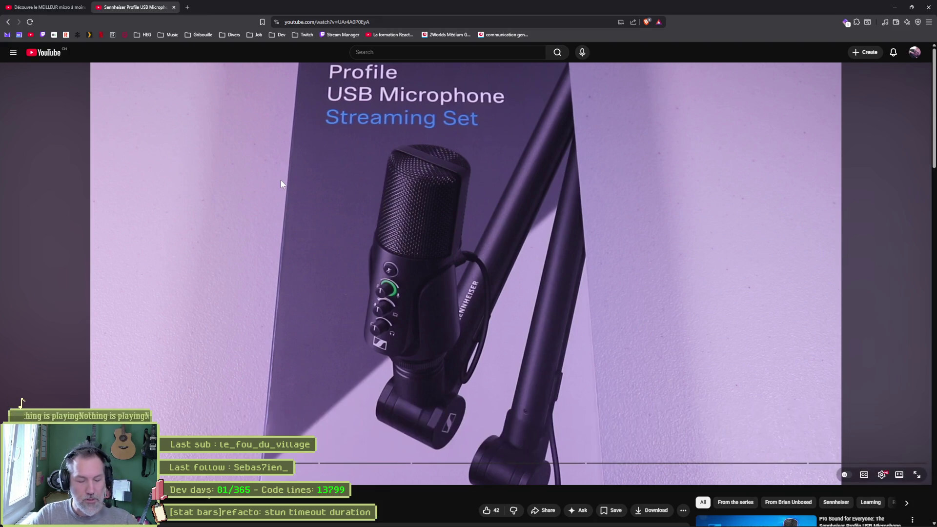
pyautogui.hotkey('ctrl', 'l')
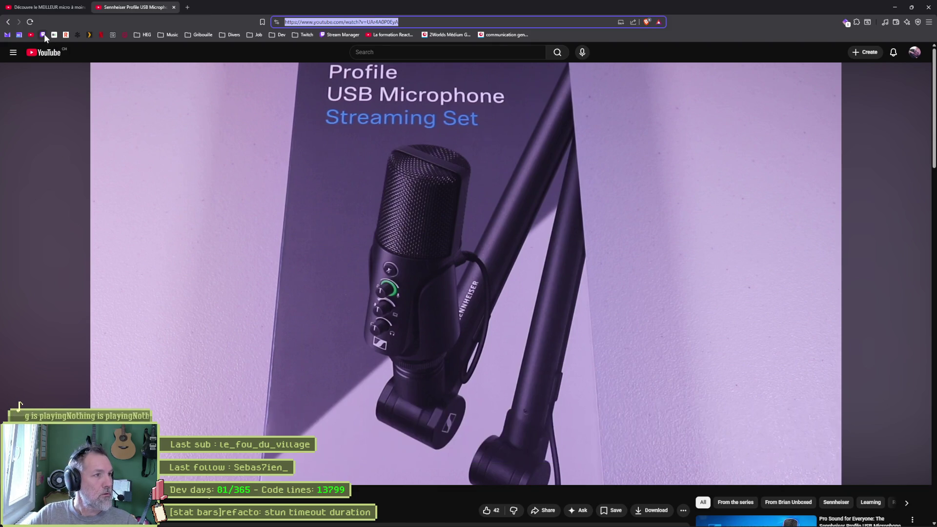
pyautogui.click(43, 34)
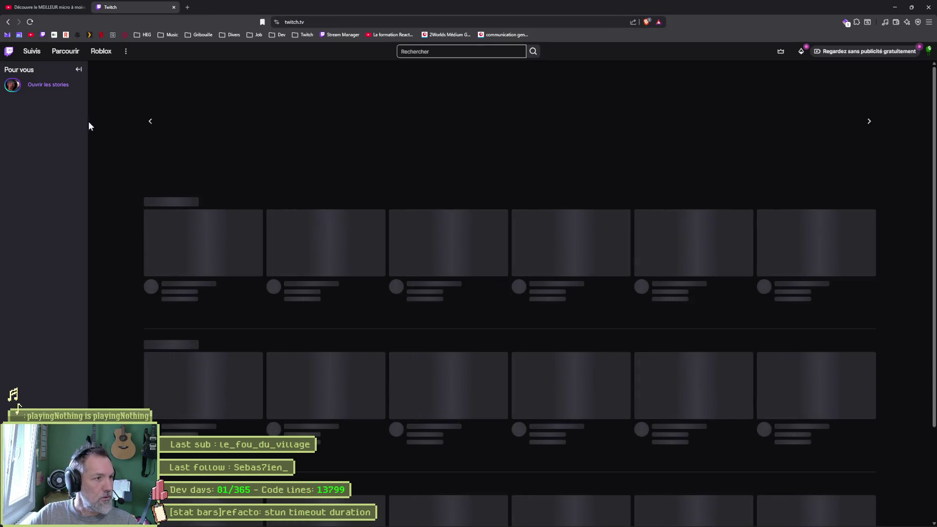
# Step: Search Twitch for 'younis adam' and open the game developer's channel
pyautogui.click(426, 51)
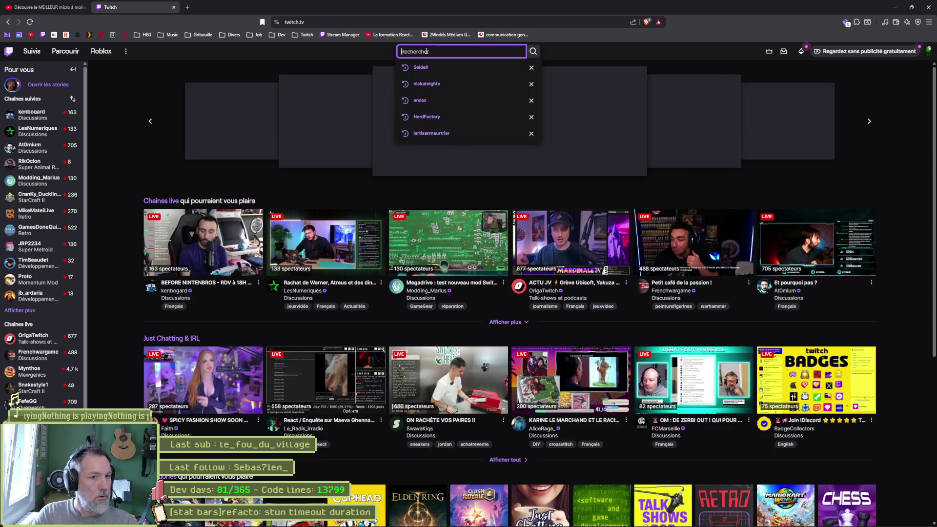
pyautogui.write('younis')
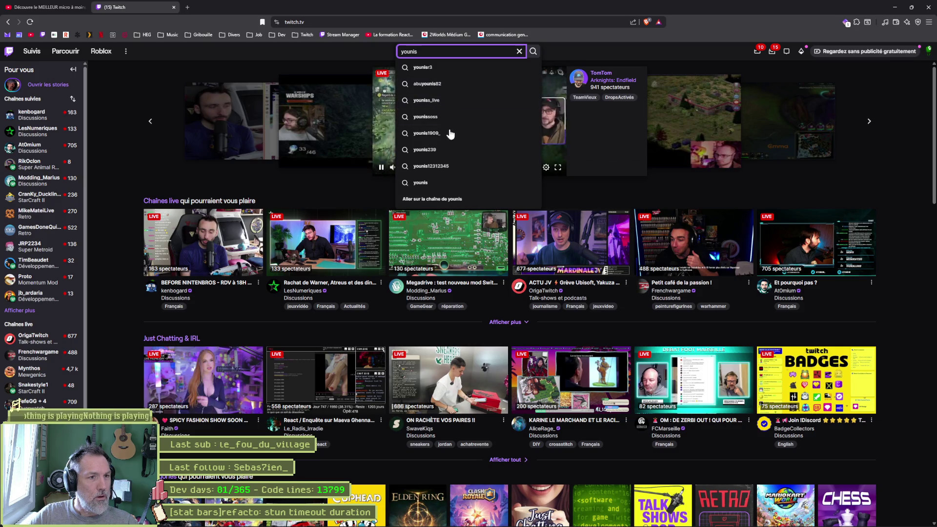
pyautogui.write(' adam')
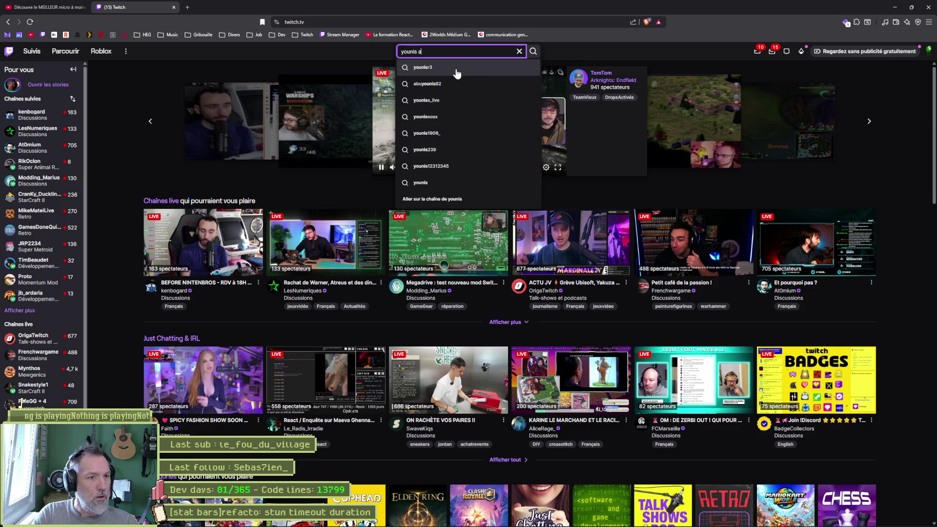
pyautogui.click(455, 72)
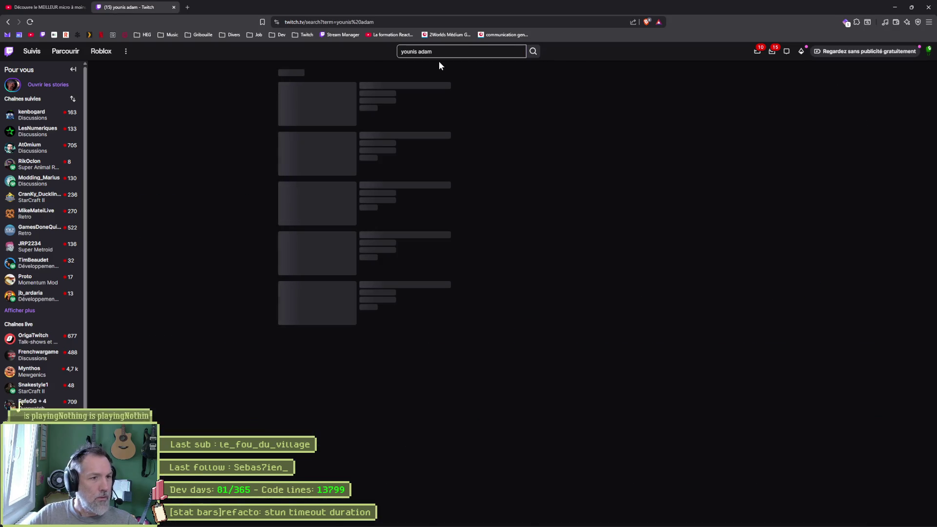
pyautogui.click(371, 95)
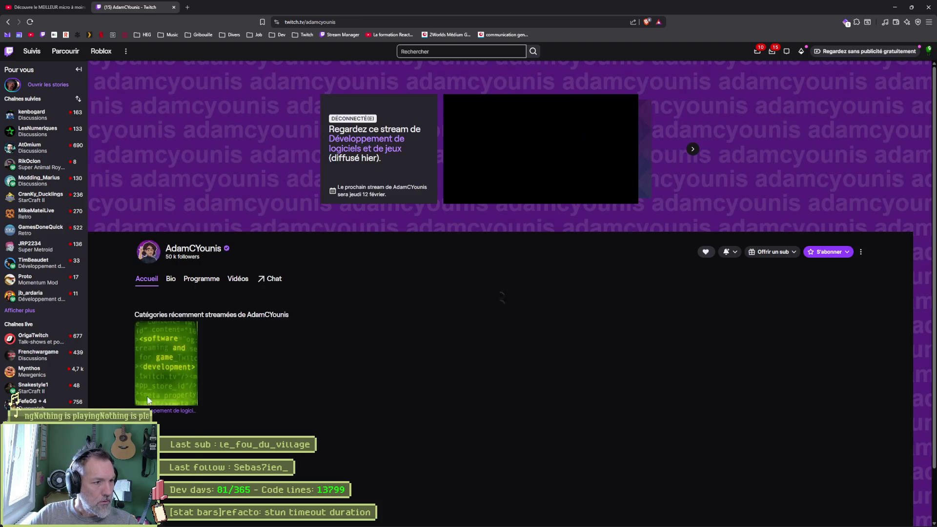
# Step: Read the channel's Bio down to his PC hardware list
pyautogui.click(172, 279)
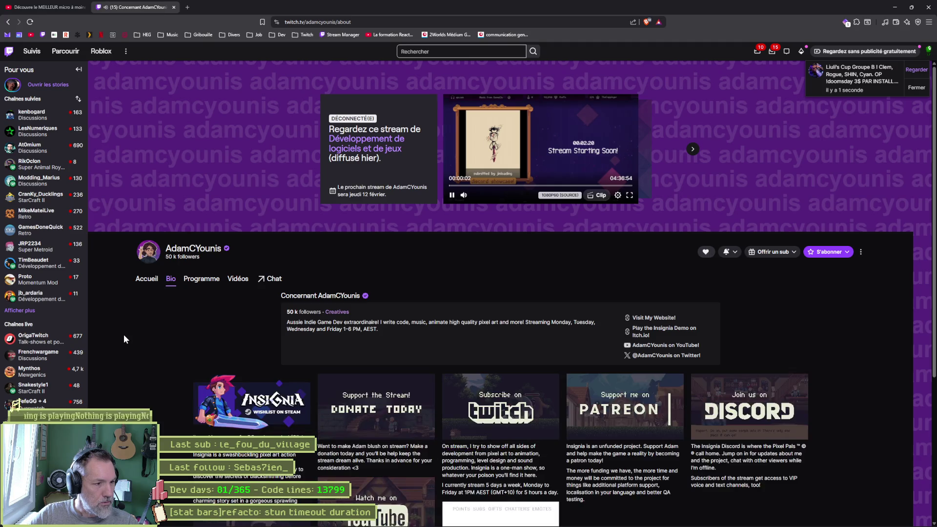
pyautogui.scroll(-3, 123, 337)
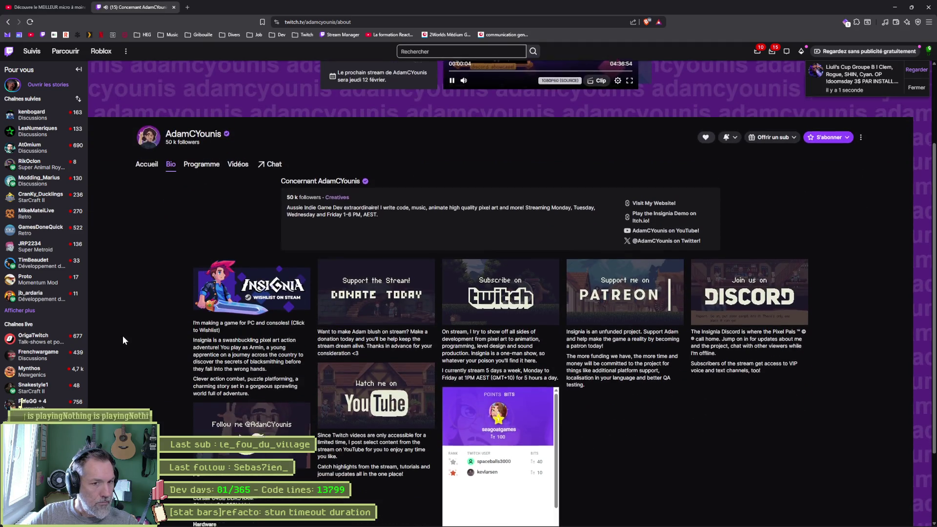
pyautogui.scroll(-2, 123, 340)
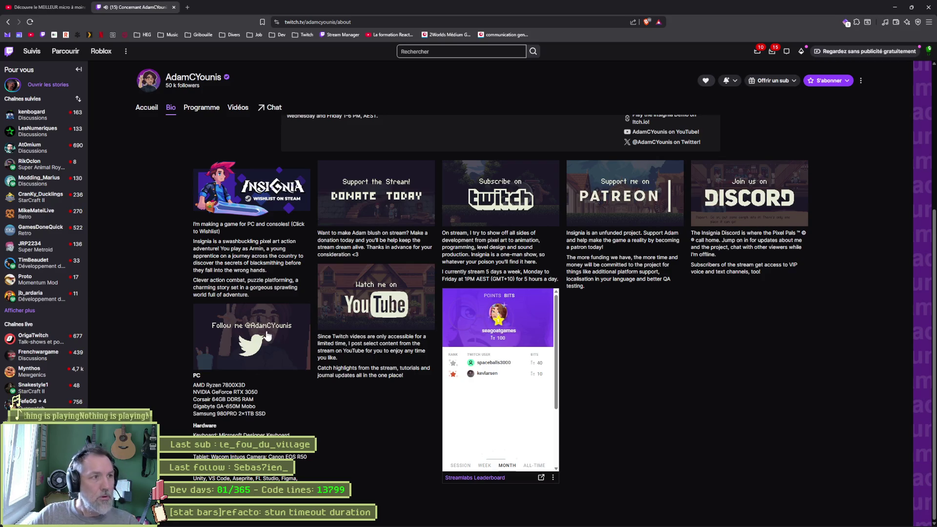
# Step: Search DuckDuckGo for Shure MV7+ in a new tab
pyautogui.hotkey('ctrl', 't')
pyautogui.write('Shure MV7+')
pyautogui.press('Return')
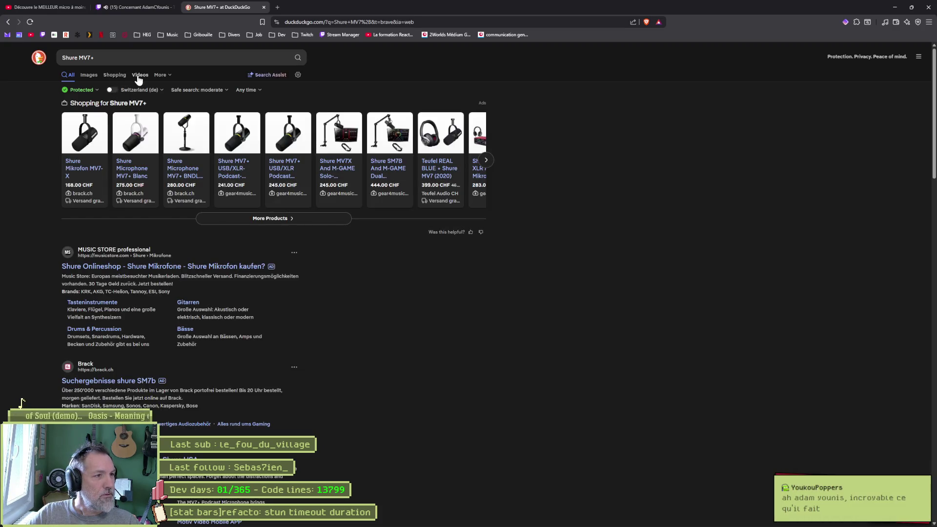
# Step: Filter the Shure MV7+ results to Videos and open the 'Shure MV7+ | Podcast Kit' unboxing video
pyautogui.click(139, 76)
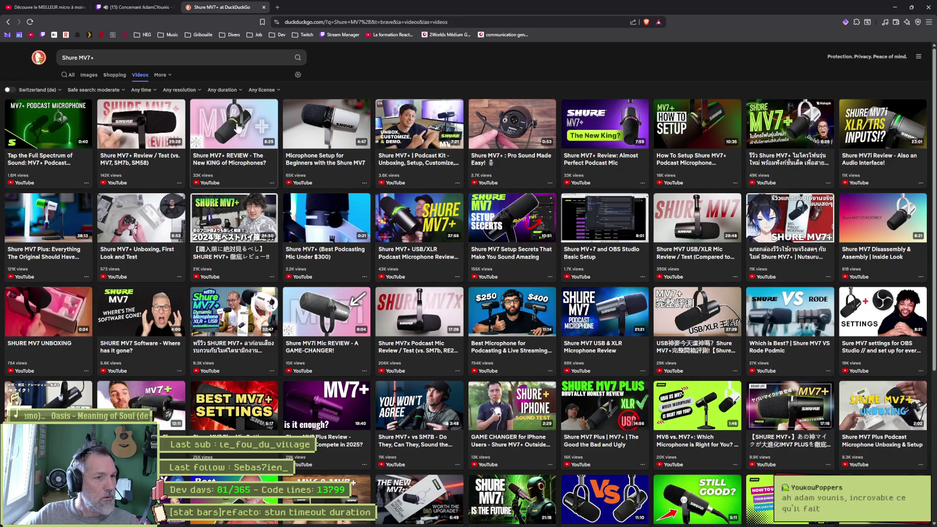
pyautogui.click(429, 138)
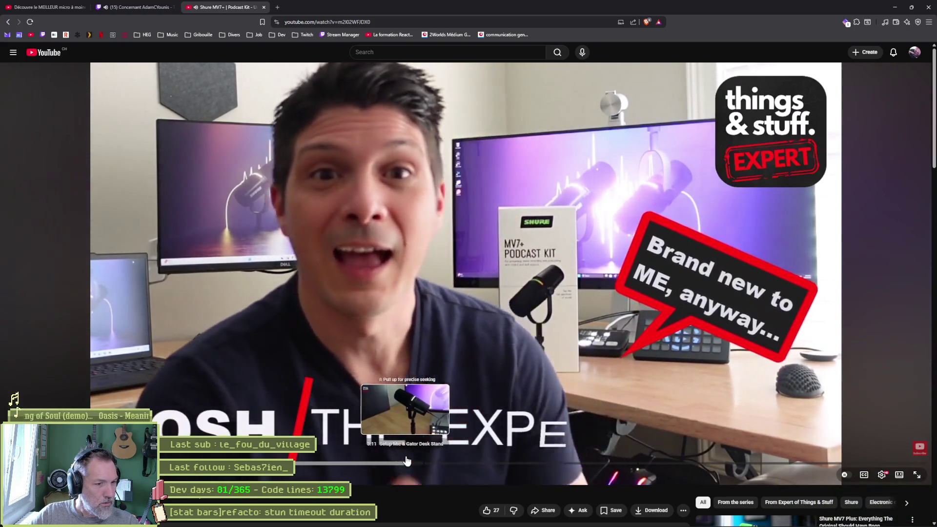
# Step: Skip ahead twice to the MOTIV Mix software part, pause, and return to the NorTec video tab
pyautogui.click(397, 462)
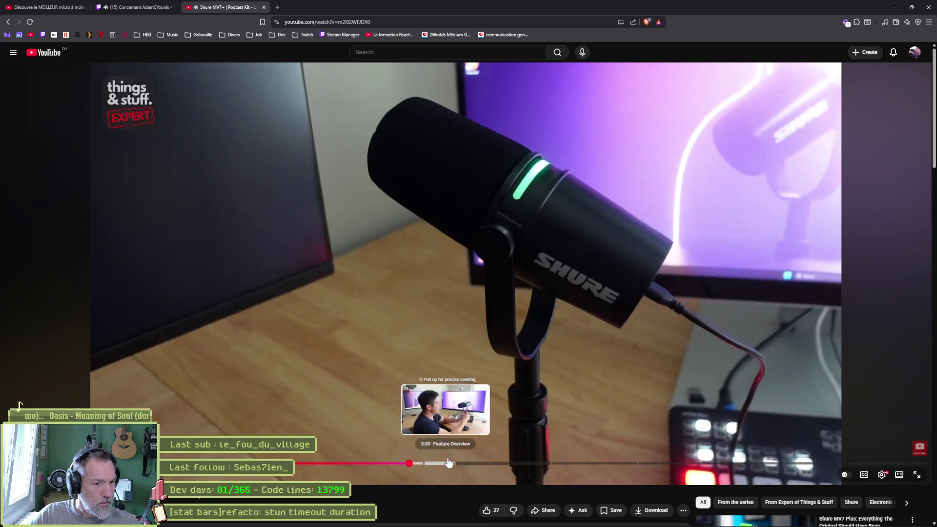
pyautogui.click(487, 463)
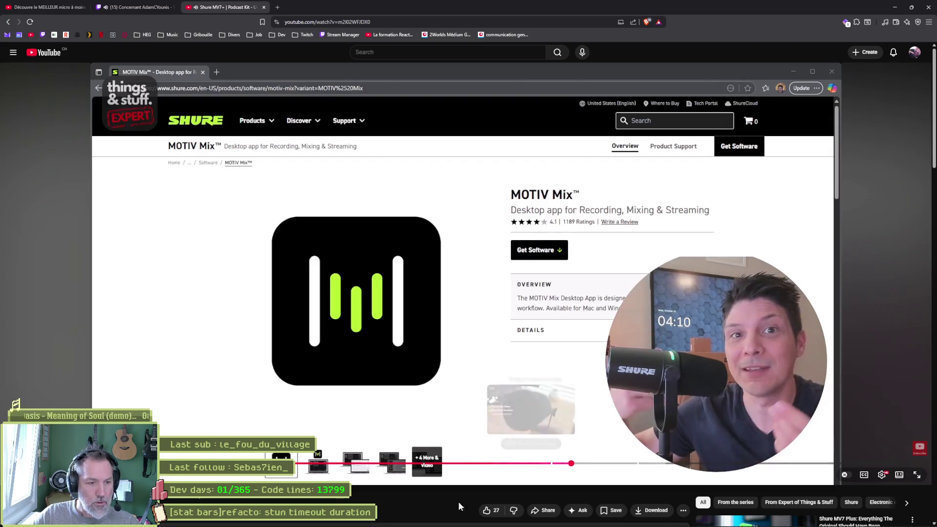
pyautogui.click(367, 182)
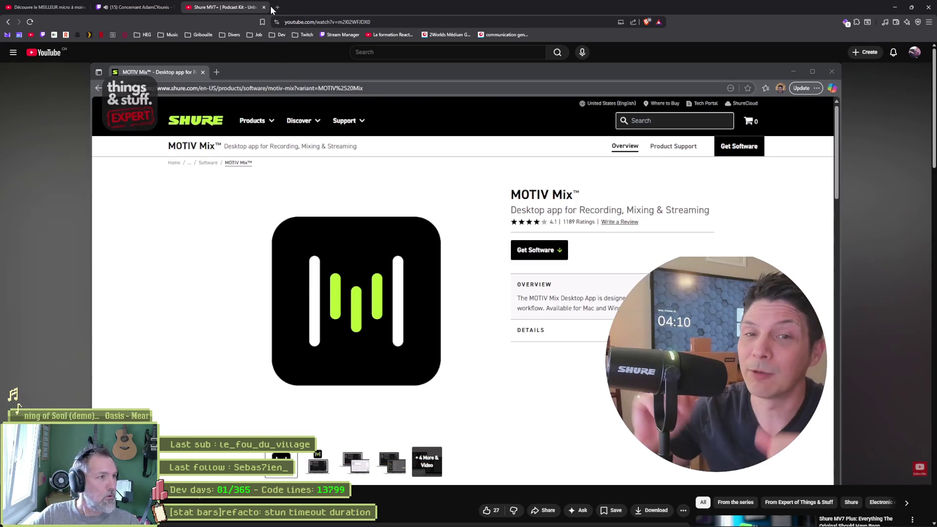
pyautogui.click(49, 7)
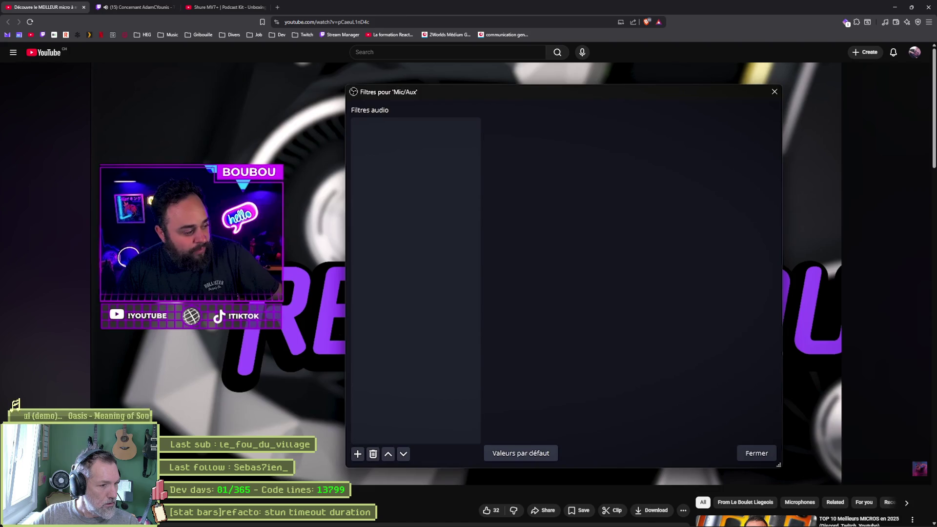
# Step: Expand the NorTec video's description and scroll through its chapters
pyautogui.scroll(-2, 223, 501)
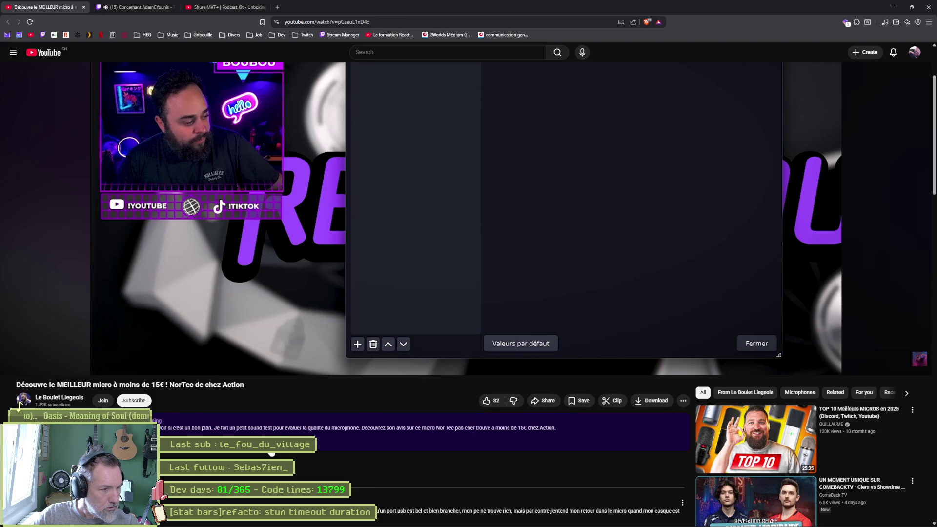
pyautogui.click(263, 449)
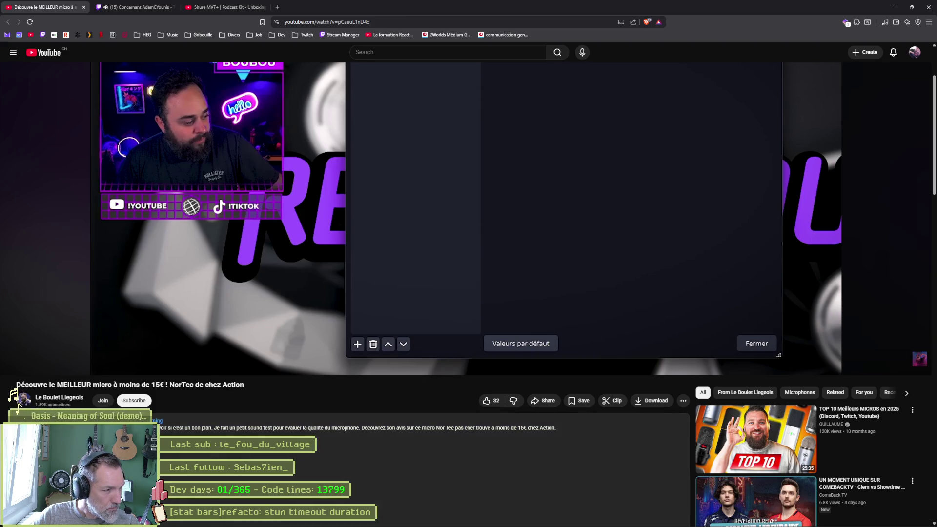
pyautogui.scroll(-3, 20, 402)
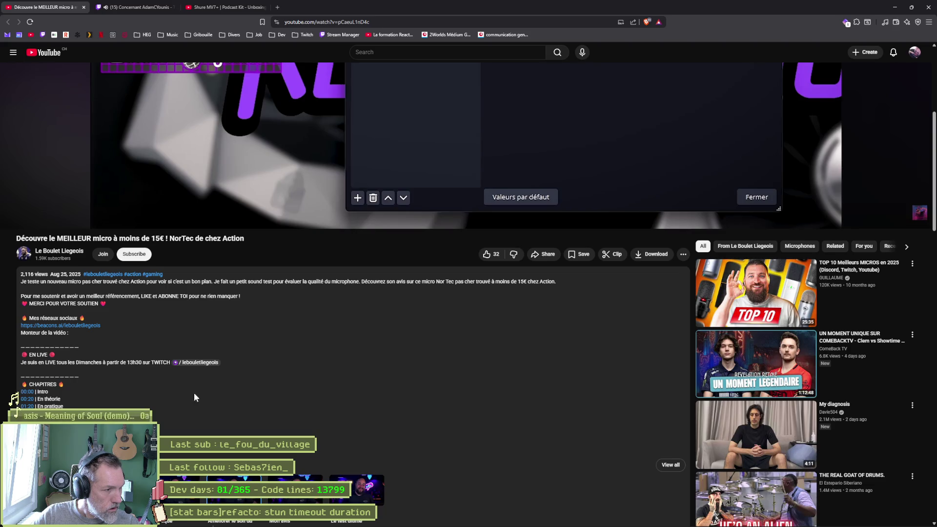
pyautogui.scroll(-3, 532, 458)
pyautogui.scroll(-5, 532, 462)
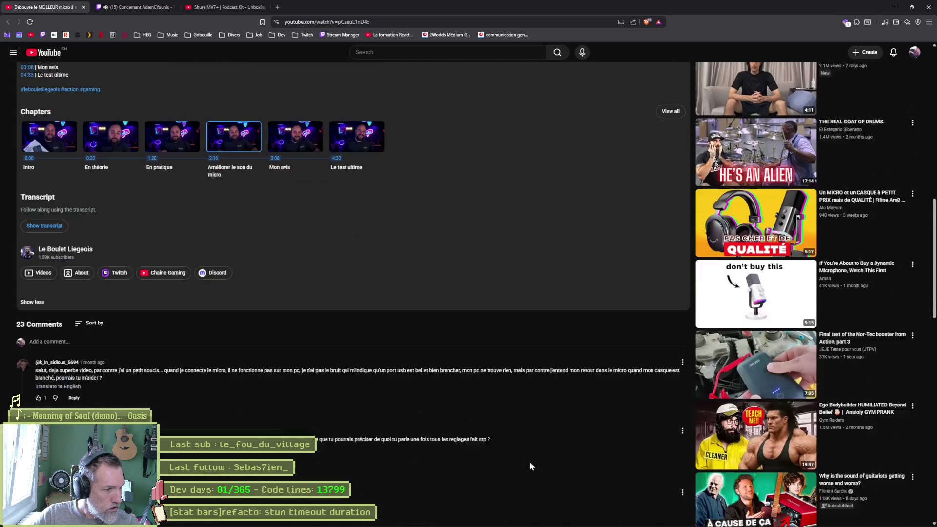
pyautogui.scroll(6, 529, 461)
pyautogui.scroll(6, 510, 455)
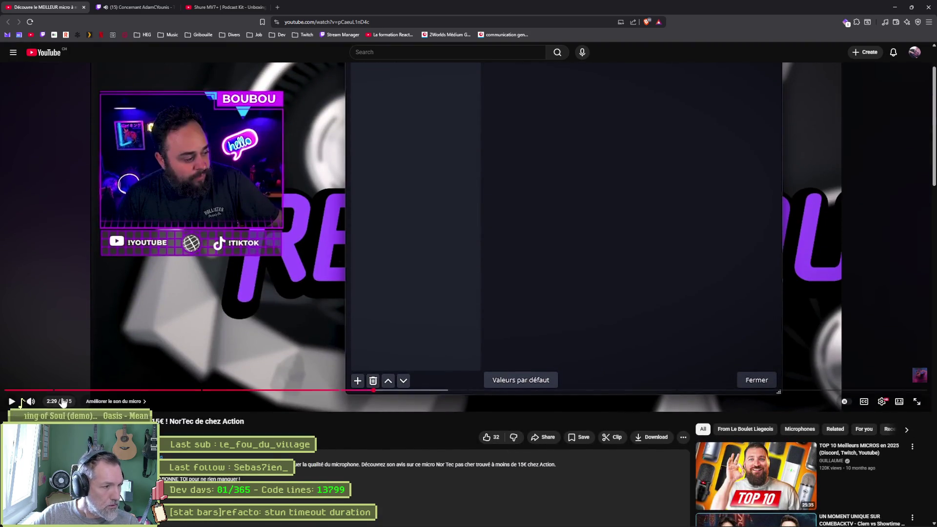
# Step: Restart the NorTec video from its intro and pause it at 0:10
pyautogui.click(16, 391)
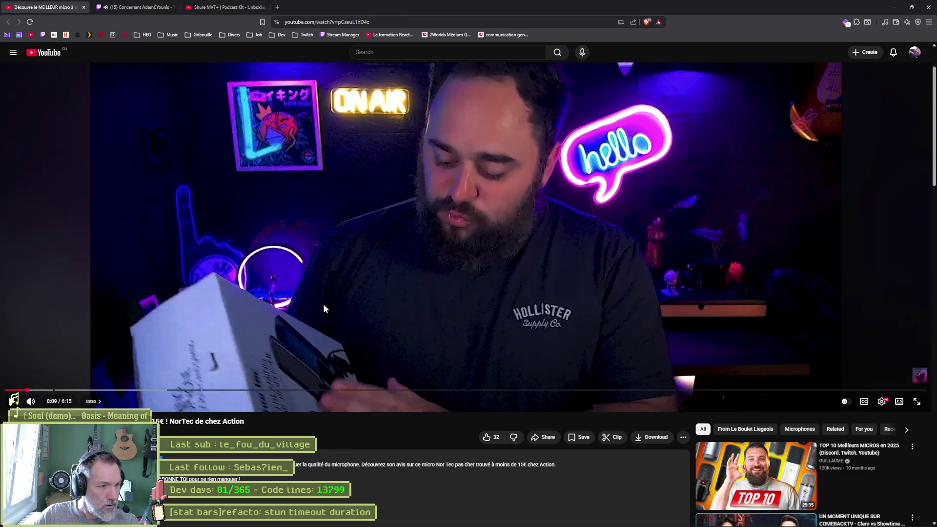
pyautogui.click(368, 289)
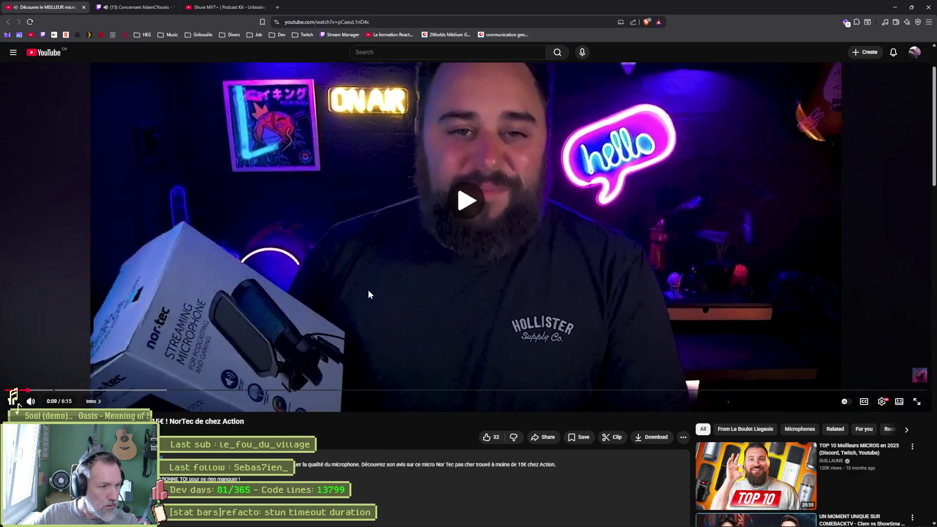
pyautogui.click(366, 289)
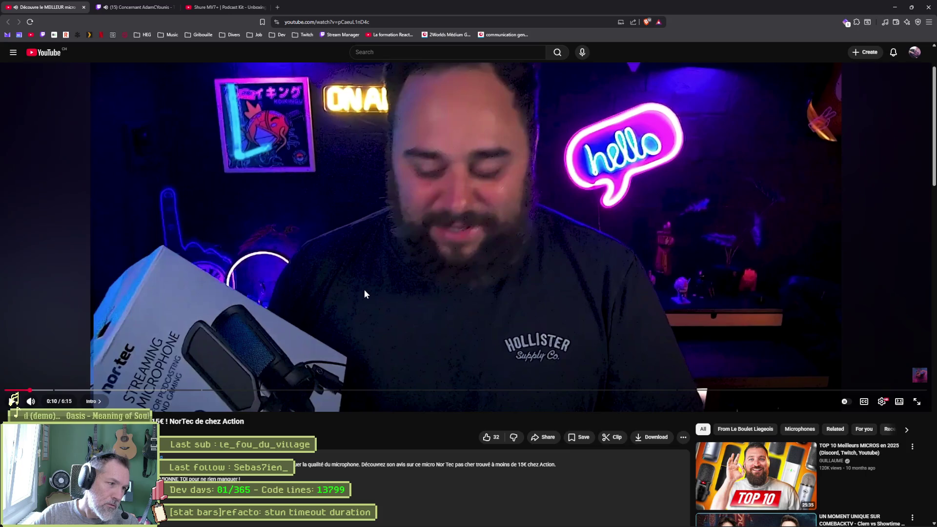
pyautogui.click(278, 6)
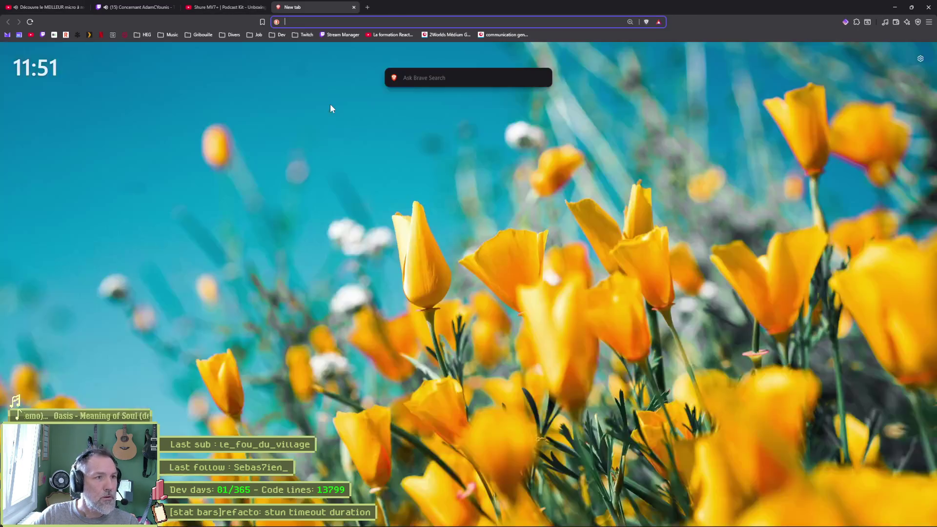
# Step: Search DuckDuckGo for 'gemini' from the new tab
pyautogui.write('gem')
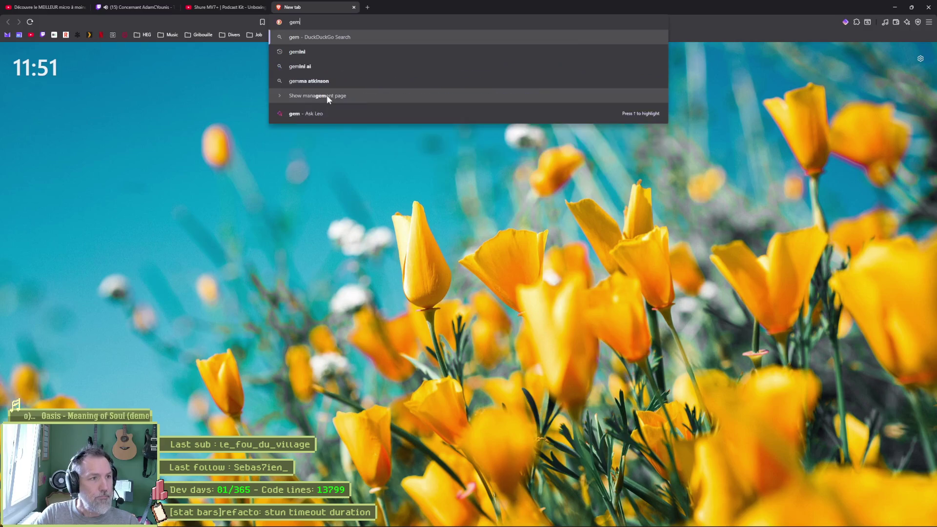
pyautogui.press('Return')
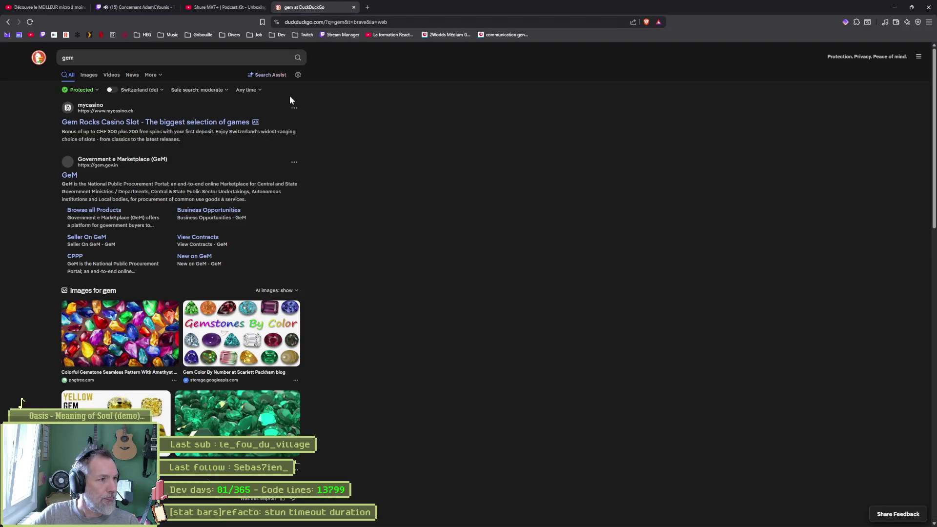
pyautogui.hotkey('ctrl', 'l')
pyautogui.write('gemini')
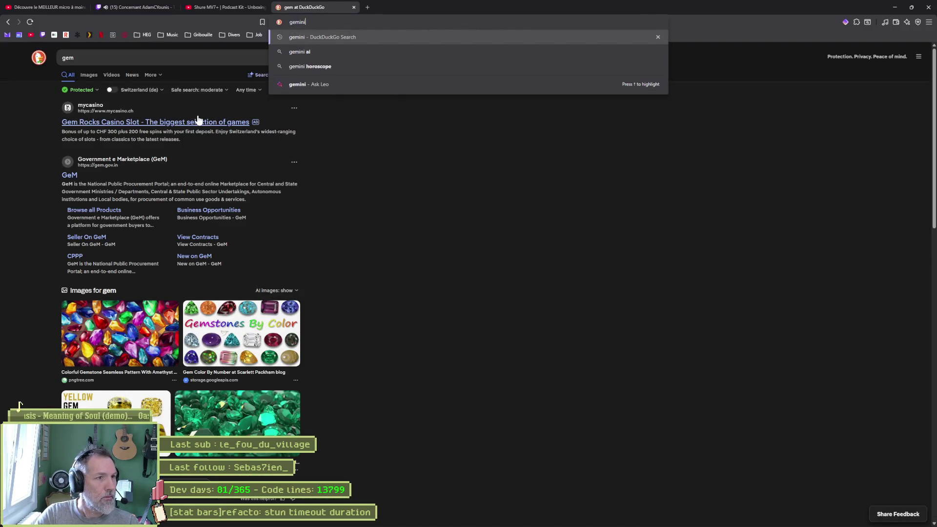
pyautogui.press('Return')
# Step: Open Google Gemini, type 'compare nor-tec' as a prompt, and snap its window to the right half
pyautogui.click(106, 130)
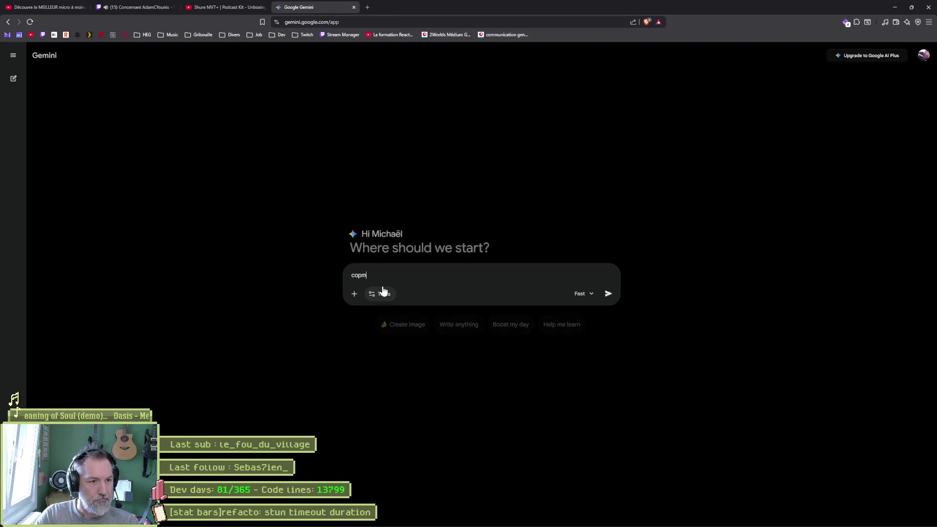
pyautogui.write('compare')
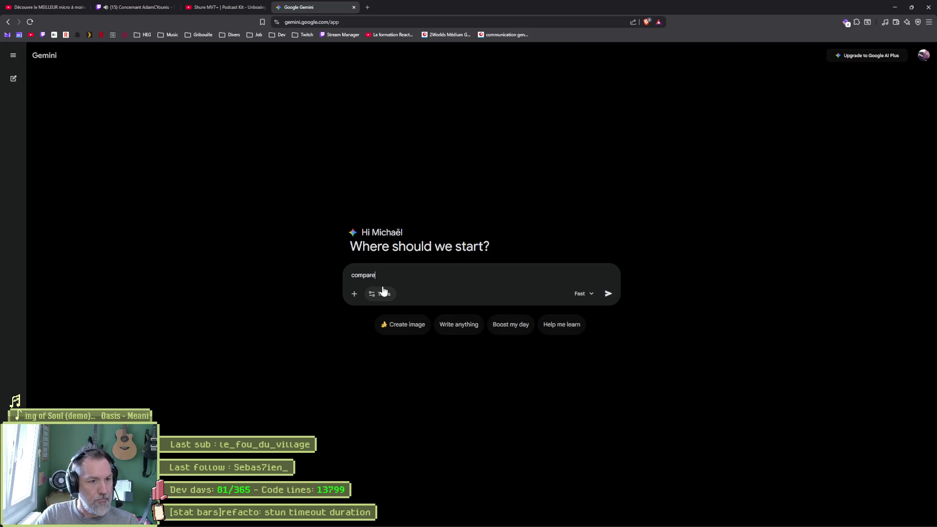
pyautogui.write(' nor-tec')
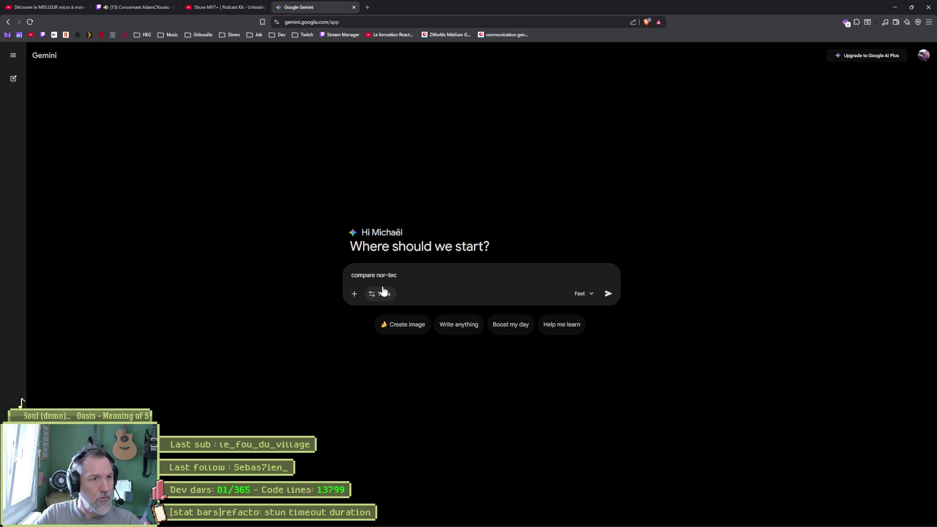
pyautogui.moveTo(312, 12)
pyautogui.mouseDown()
pyautogui.moveTo(669, 185)
pyautogui.moveTo(790, 225)
pyautogui.moveTo(936, 245)
pyautogui.mouseUp()
# Step: Show the NorTec video on the left and reword the prompt to 'compare le micro action de chey nortec avec le shure mv7+'
pyautogui.click(83, 111)
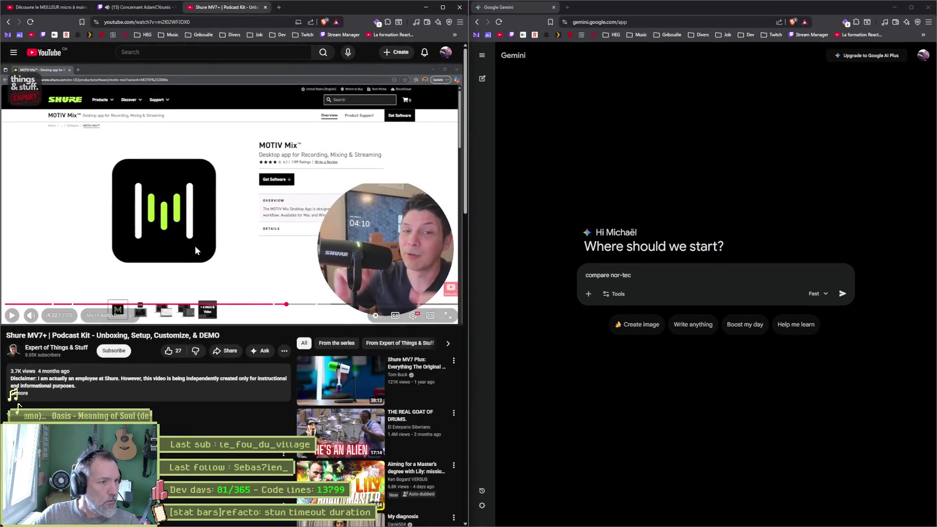
pyautogui.click(48, 7)
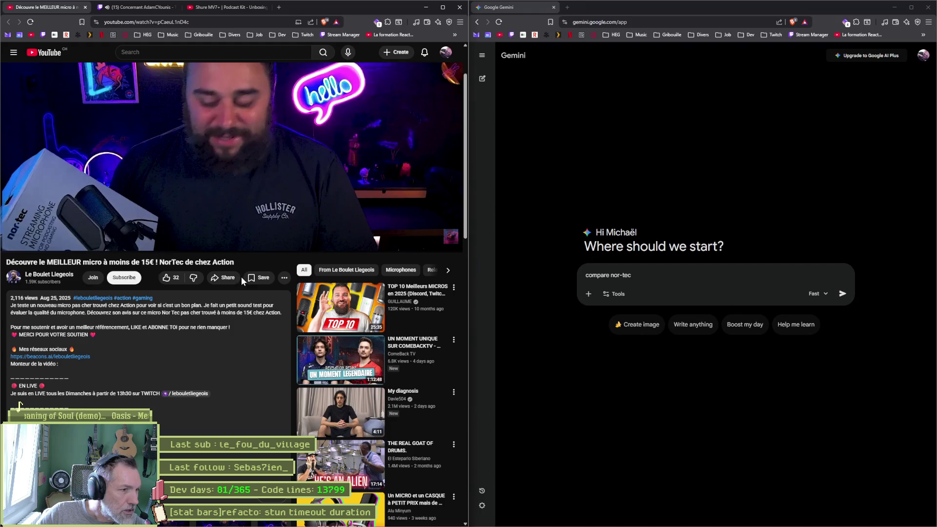
pyautogui.click(612, 275)
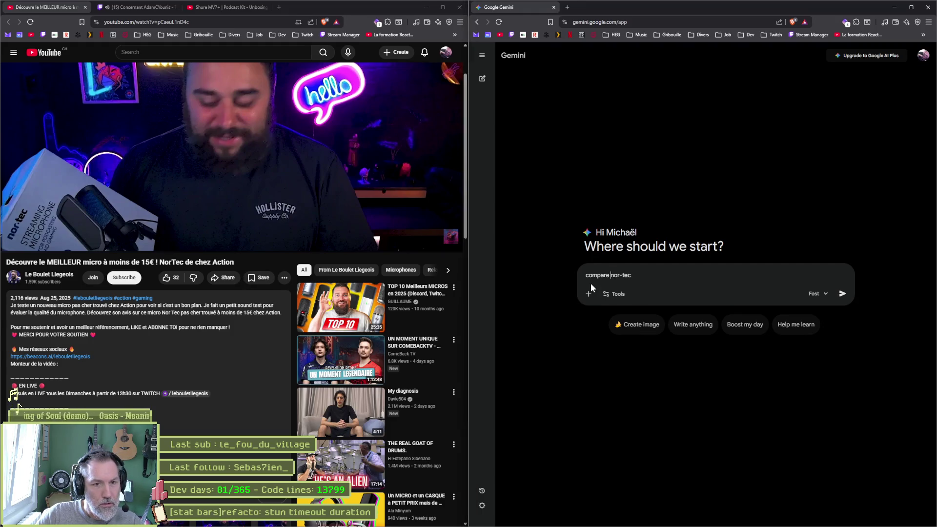
pyautogui.write('le micro ')
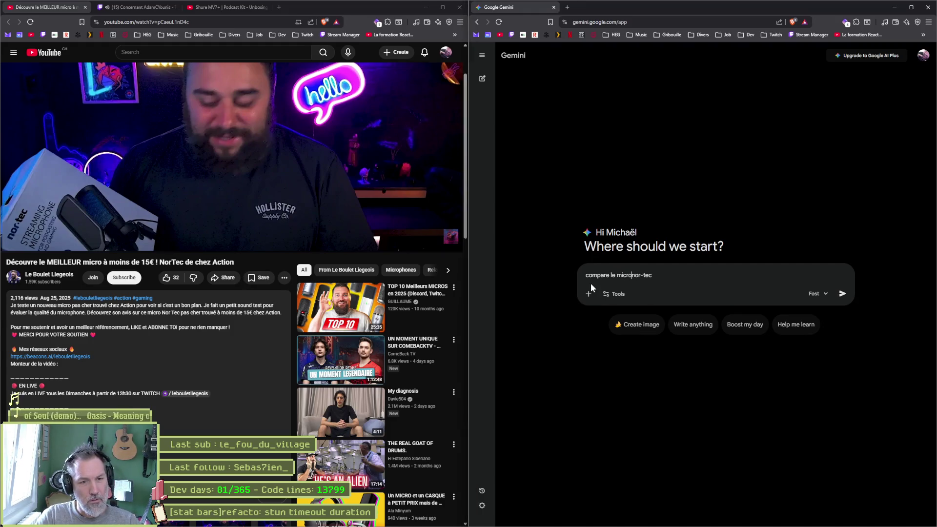
pyautogui.write('action de chey')
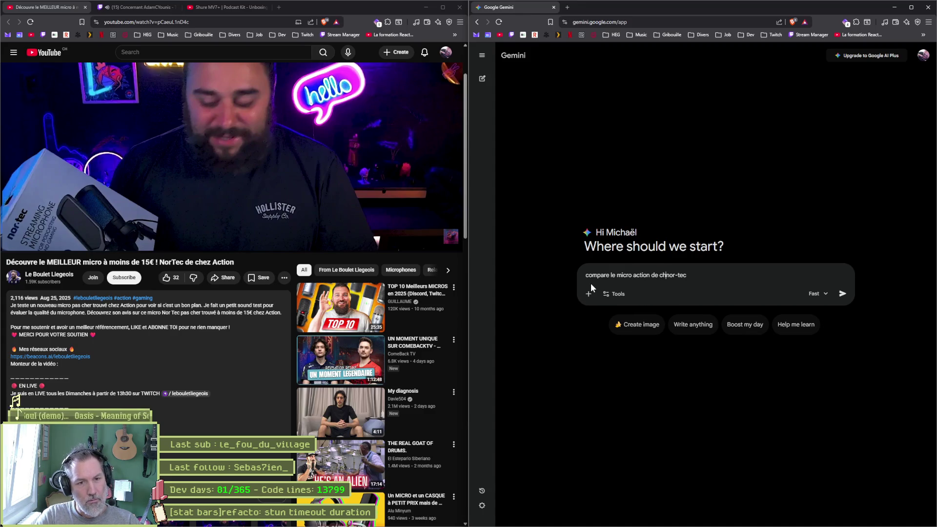
pyautogui.press('Delete')
pyautogui.press('Right')
pyautogui.press('Right')
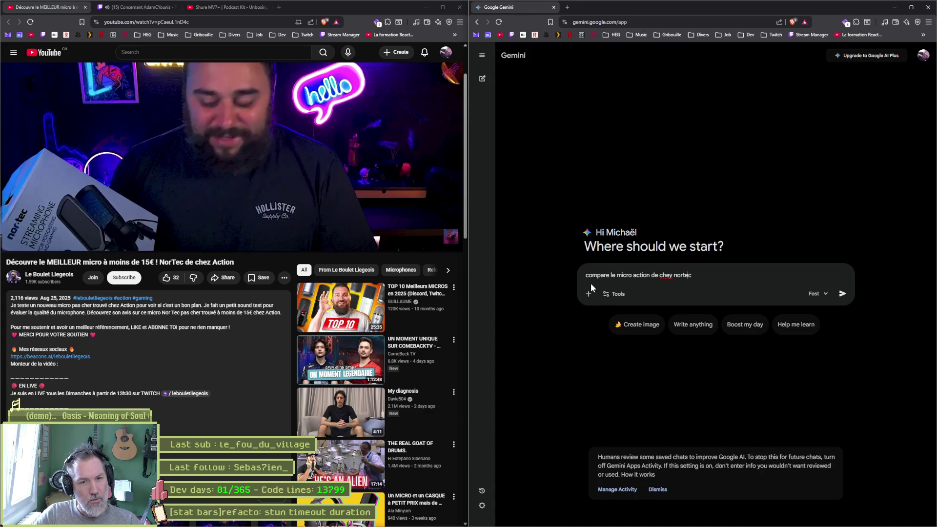
pyautogui.write(' avec ')
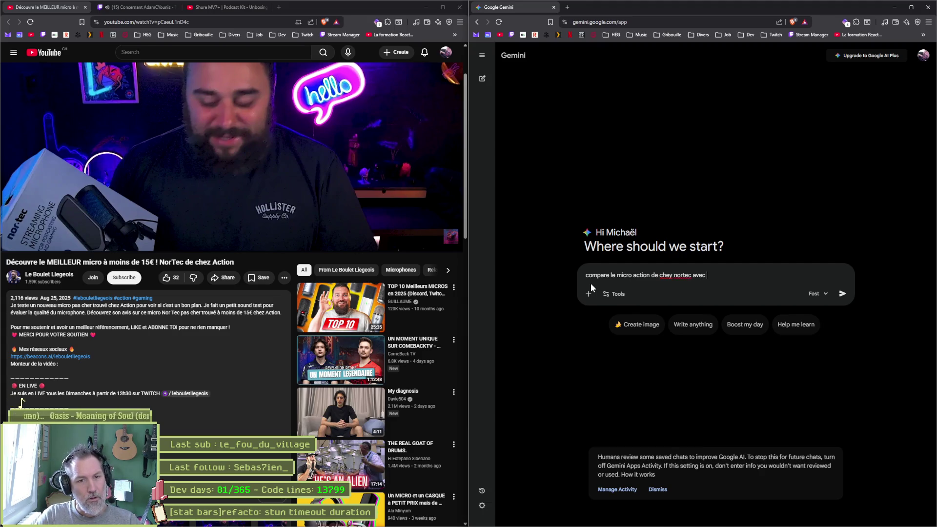
pyautogui.write('le shure')
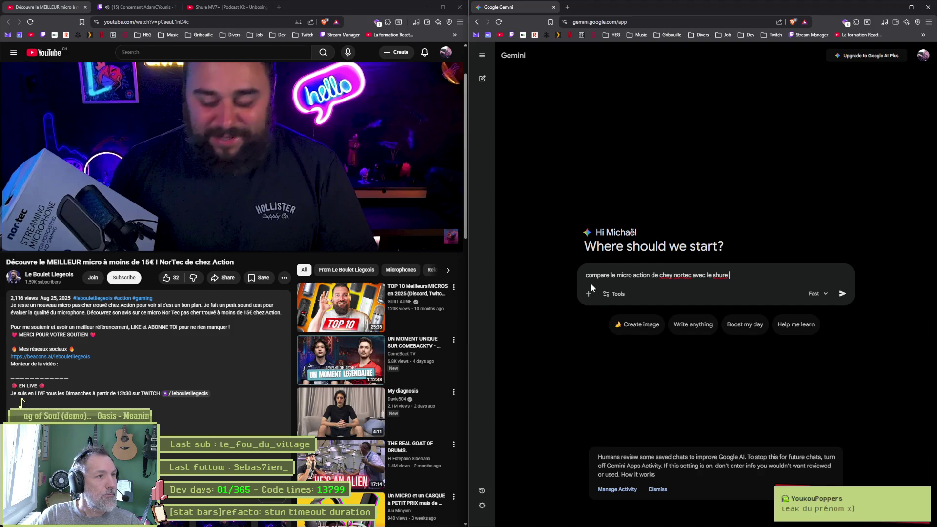
pyautogui.write('mv7')
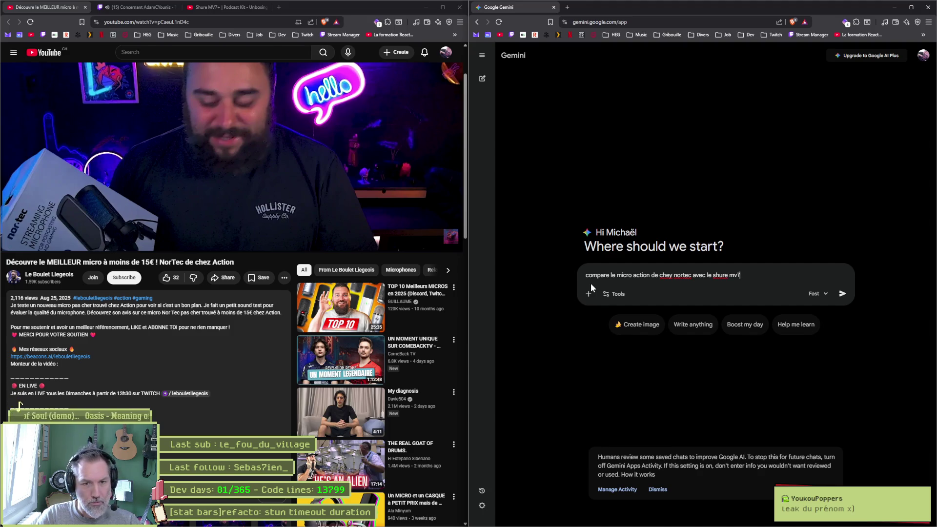
pyautogui.write('+')
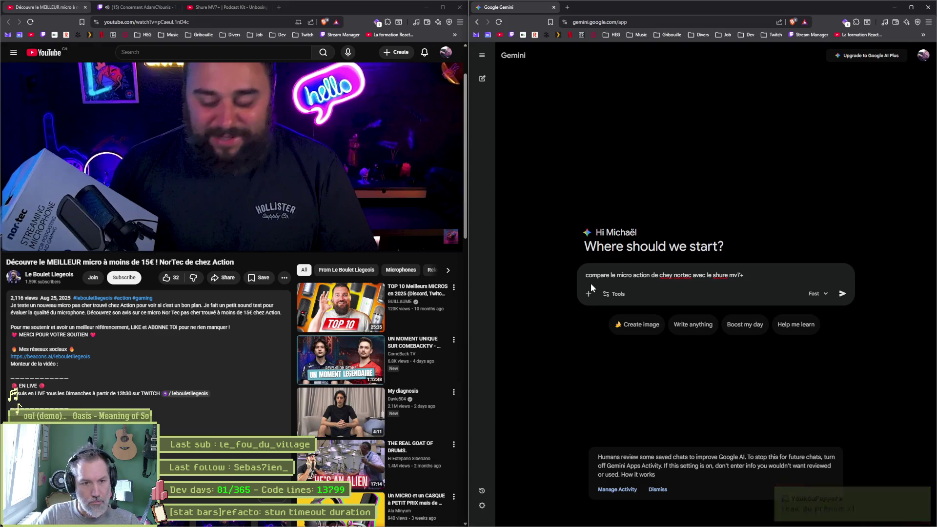
# Step: Send the microphone comparison prompt and pause the AdamCYounis Twitch stream in the left window
pyautogui.press('Return')
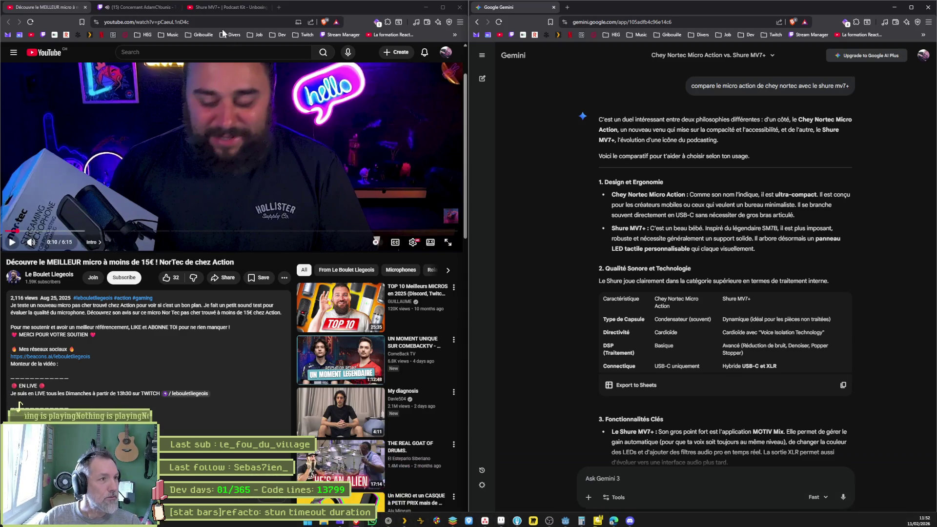
pyautogui.click(165, 9)
pyautogui.scroll(5, 245, 191)
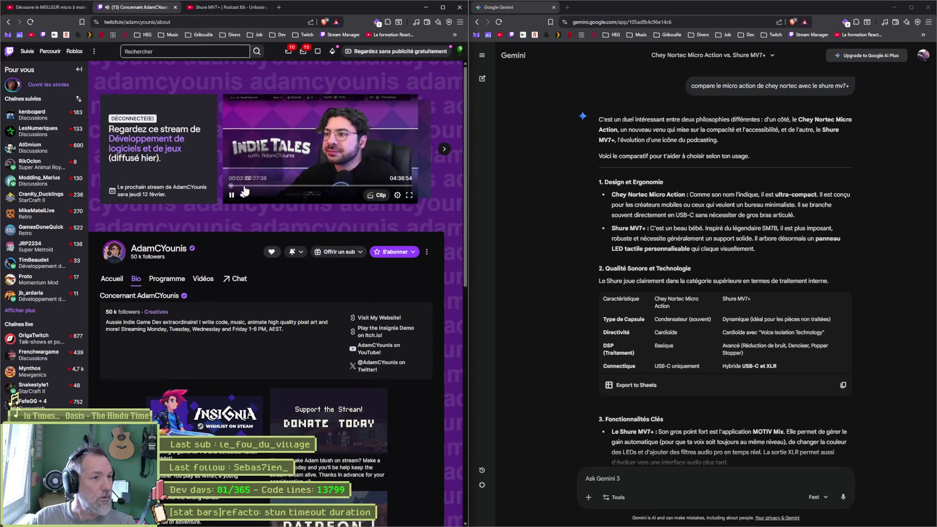
pyautogui.click(232, 195)
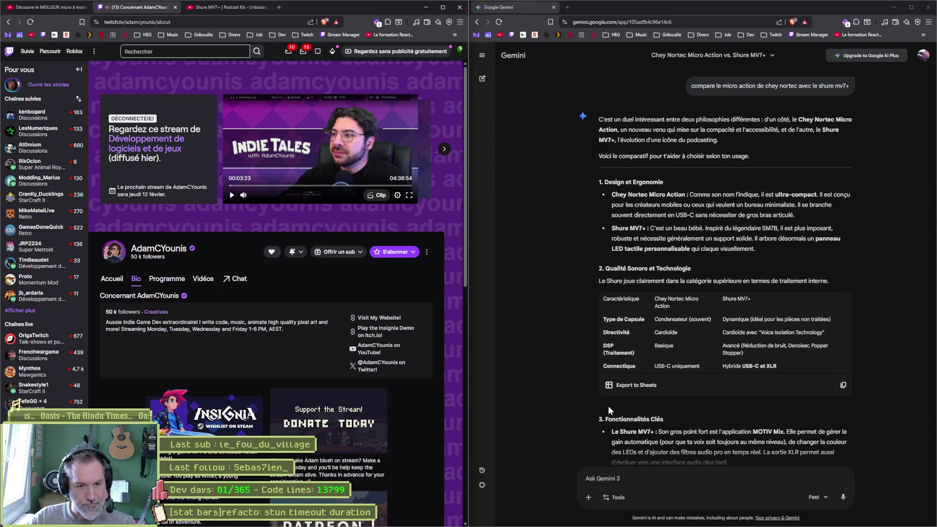
# Step: Read through Gemini's comparison table and verdict, selecting the sent prompt's text
pyautogui.scroll(-2, 599, 399)
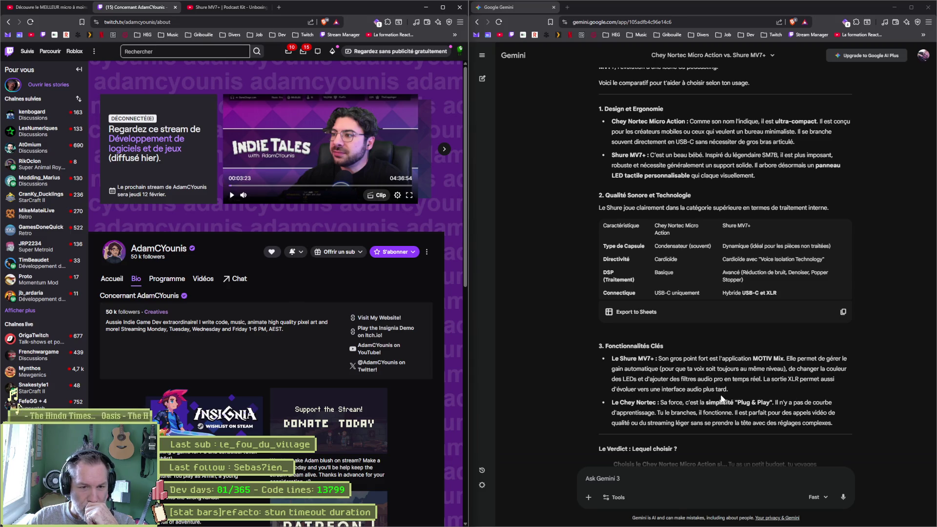
pyautogui.scroll(-3, 777, 390)
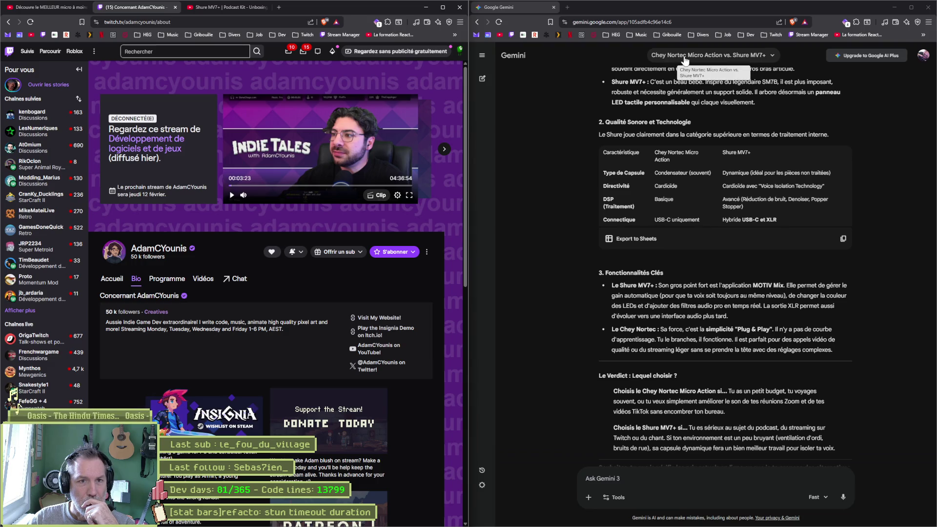
pyautogui.scroll(3, 571, 258)
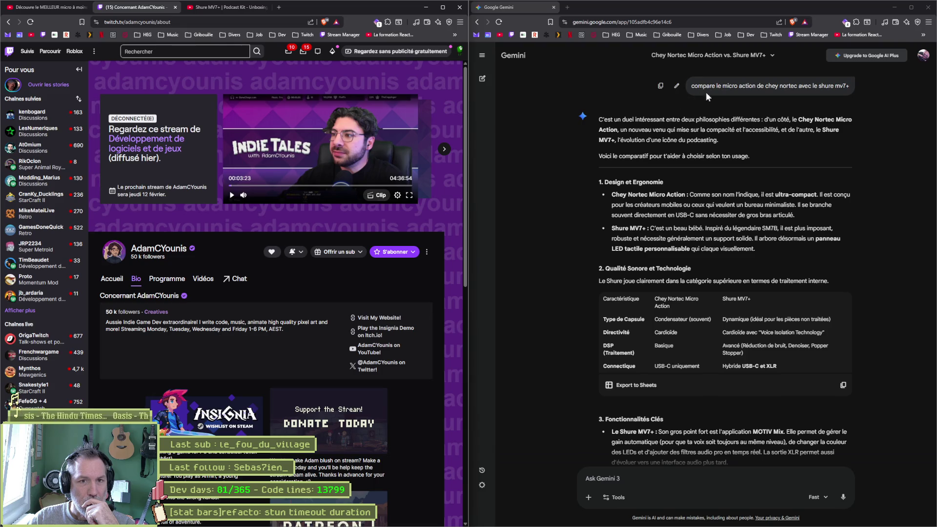
pyautogui.click(775, 87)
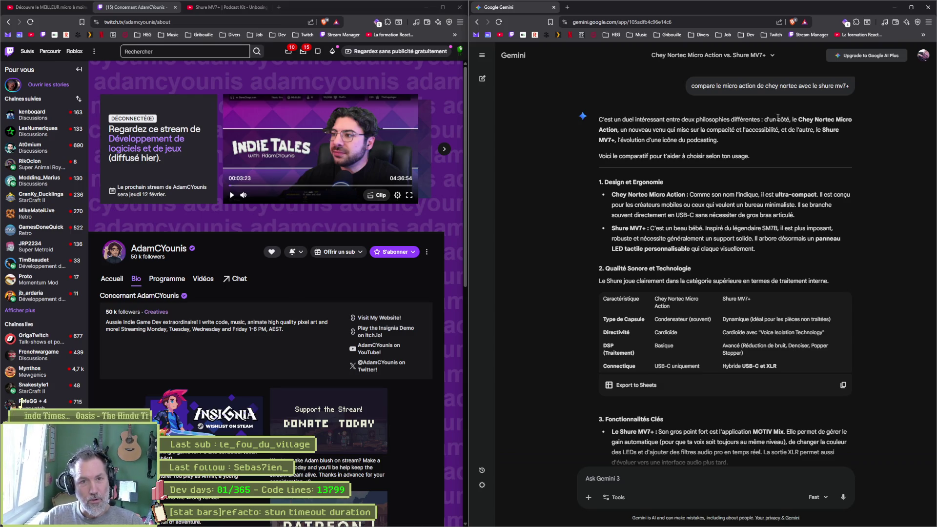
pyautogui.moveTo(691, 87); pyautogui.dragTo(841, 85)
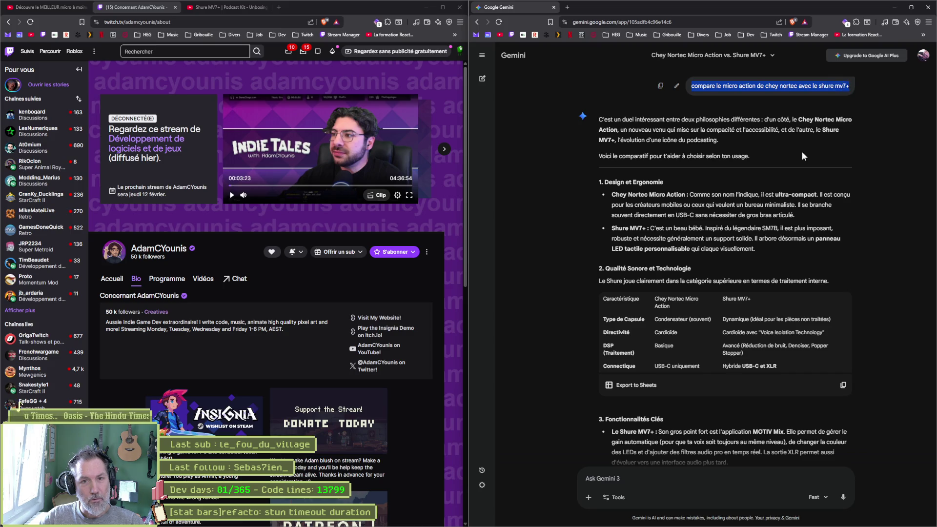
pyautogui.scroll(-4, 696, 318)
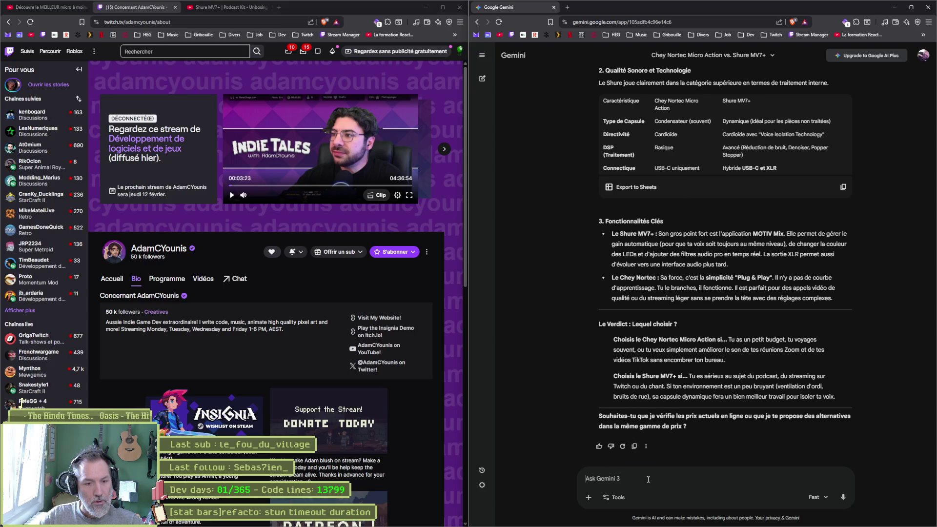
# Step: Ask Gemini for lab audio-spectrum graphs comparing the Nortec mic from Action and the Shure MV7+
pyautogui.write("j'aimerai")
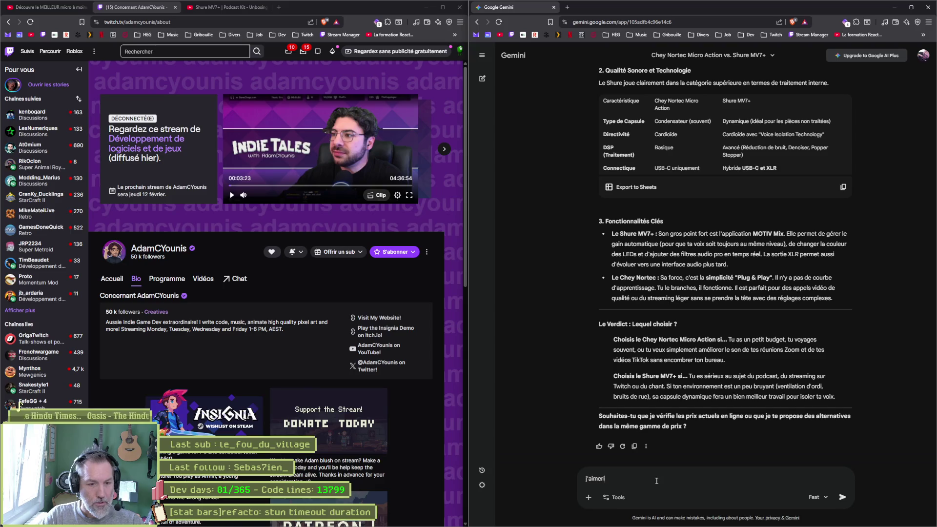
pyautogui.write('s les')
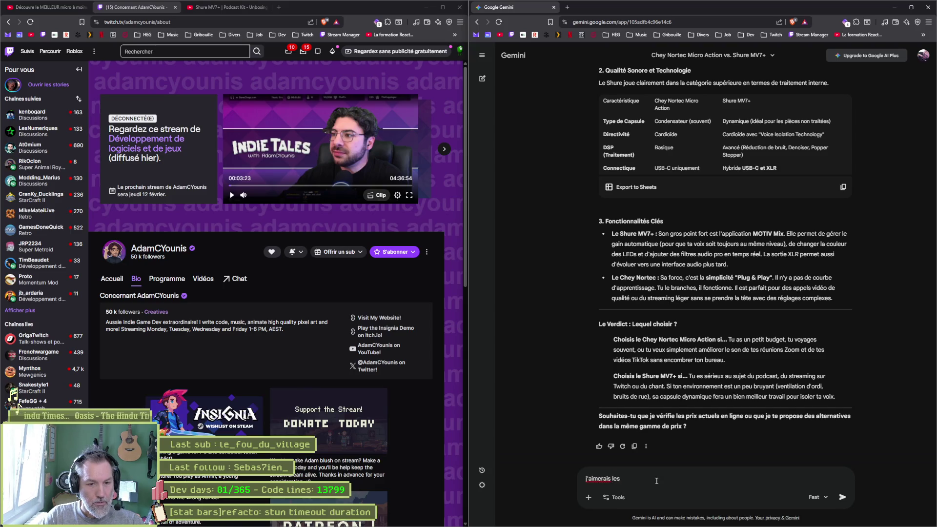
pyautogui.write(' graph de labo')
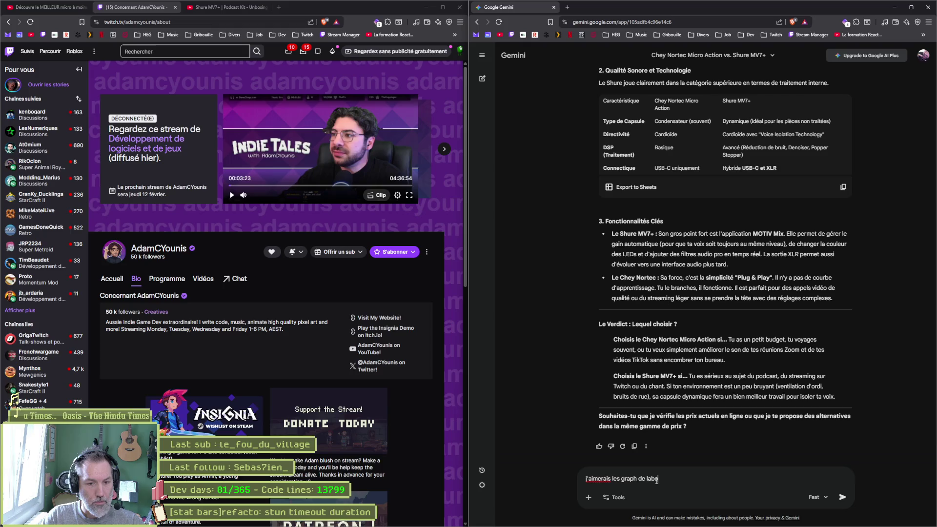
pyautogui.write(' sur le spectre a')
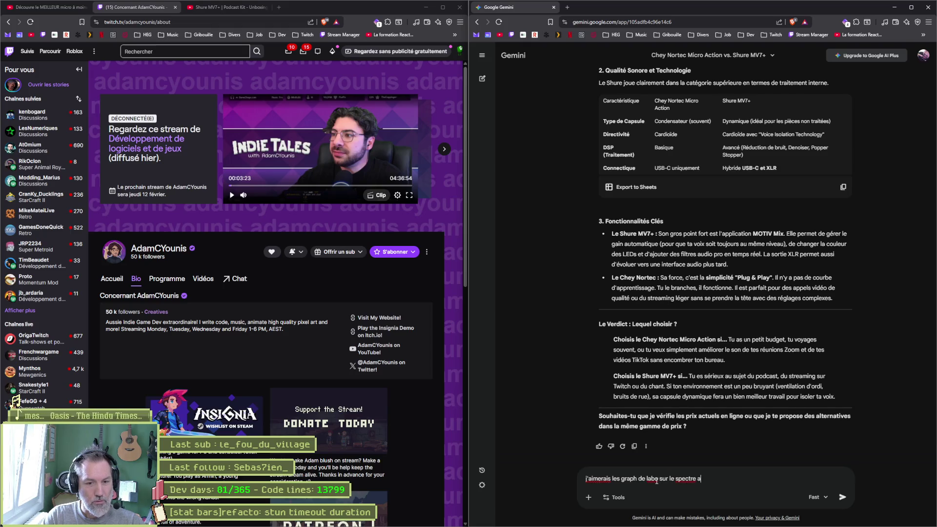
pyautogui.write('udio pour ces deux micro: ')
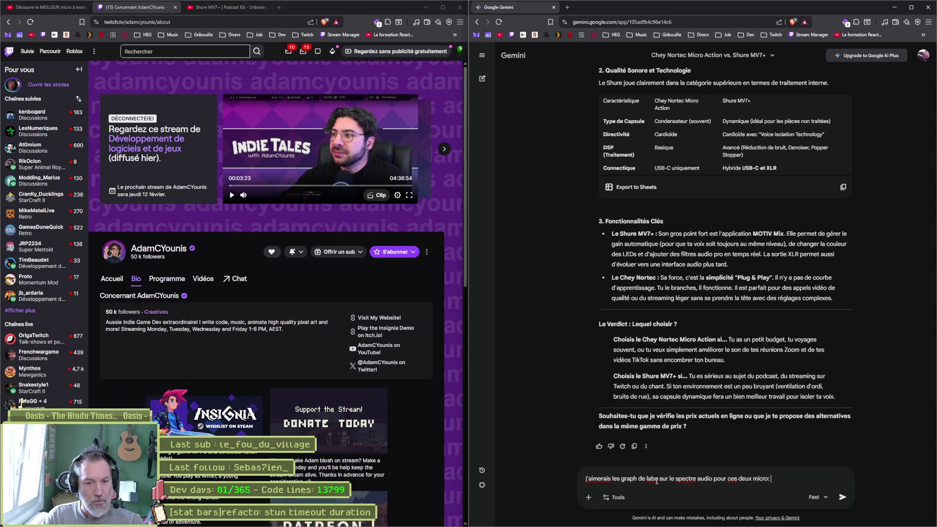
pyautogui.write('norte')
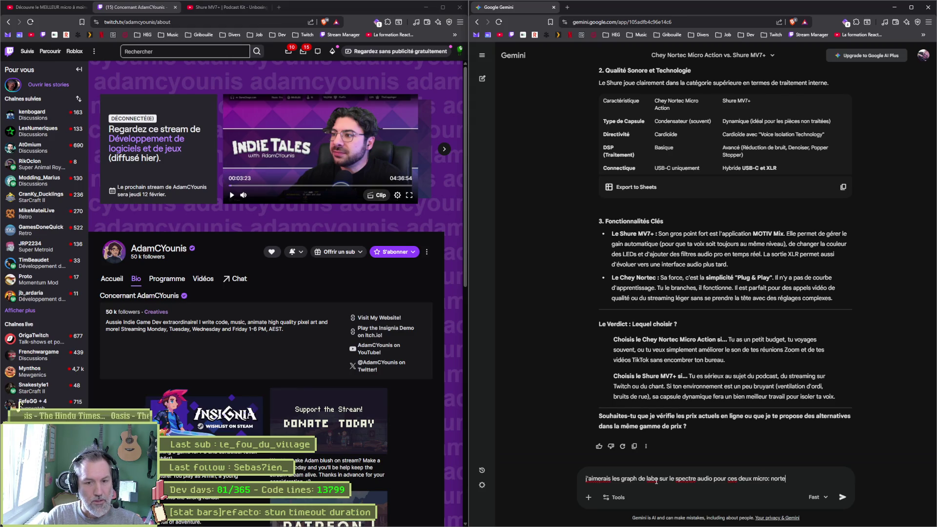
pyautogui.write('c de chez')
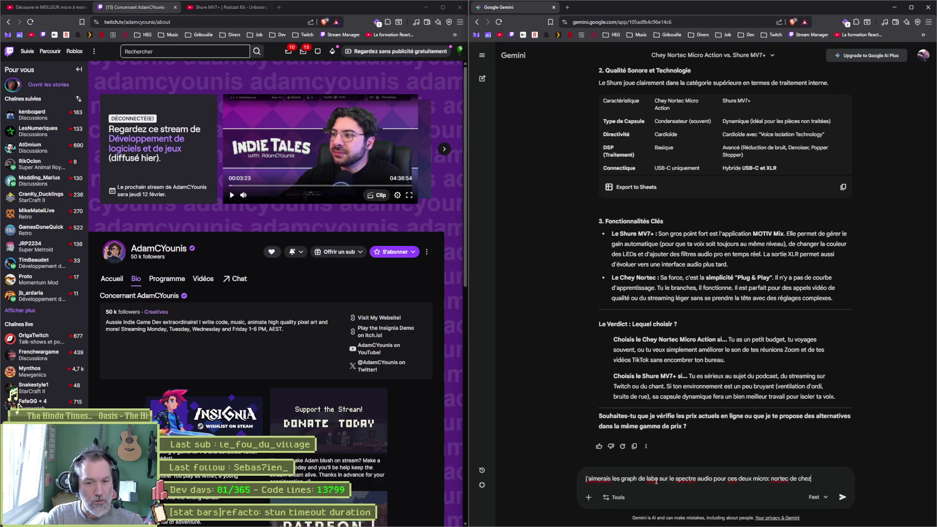
pyautogui.write(' action et')
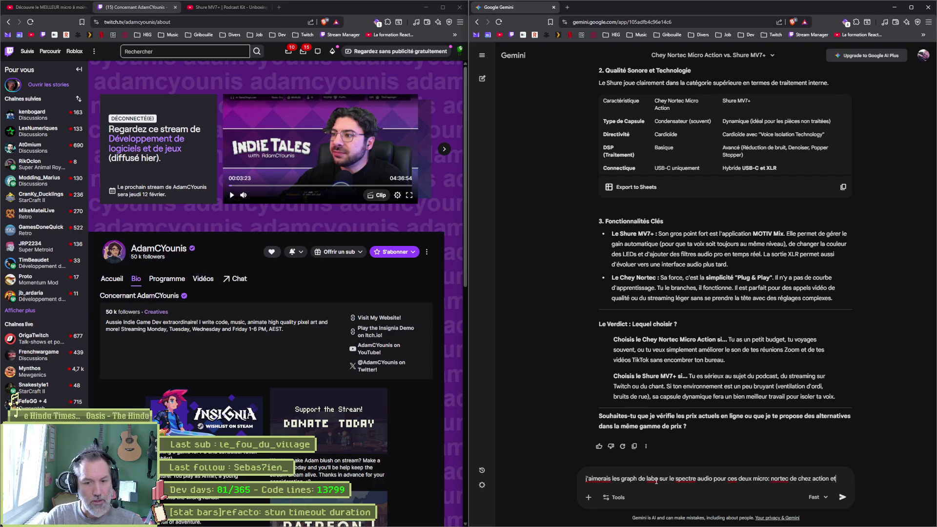
pyautogui.write(' mv7')
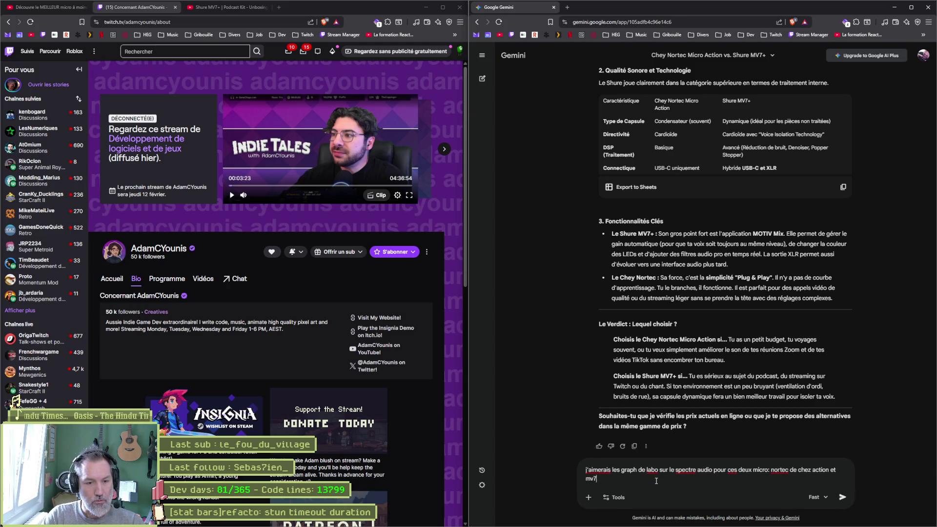
pyautogui.write('+ de shure')
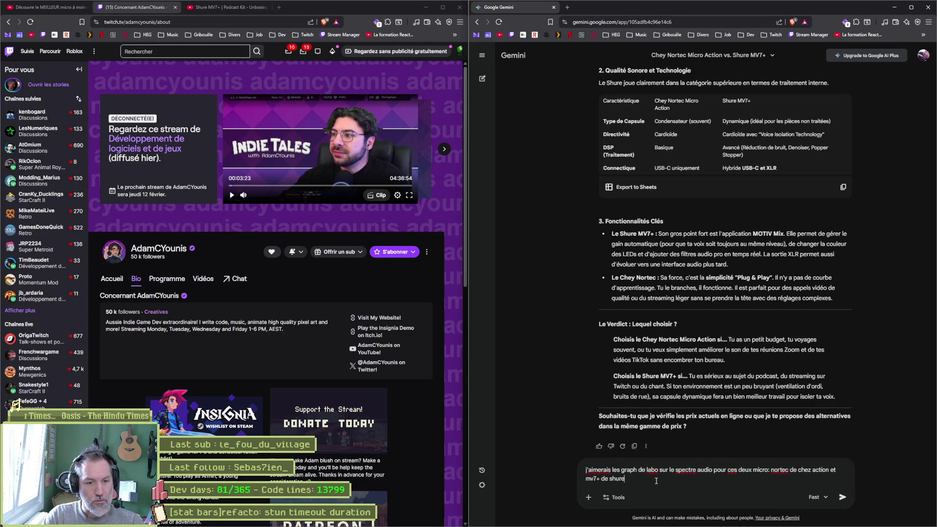
pyautogui.press('Return')
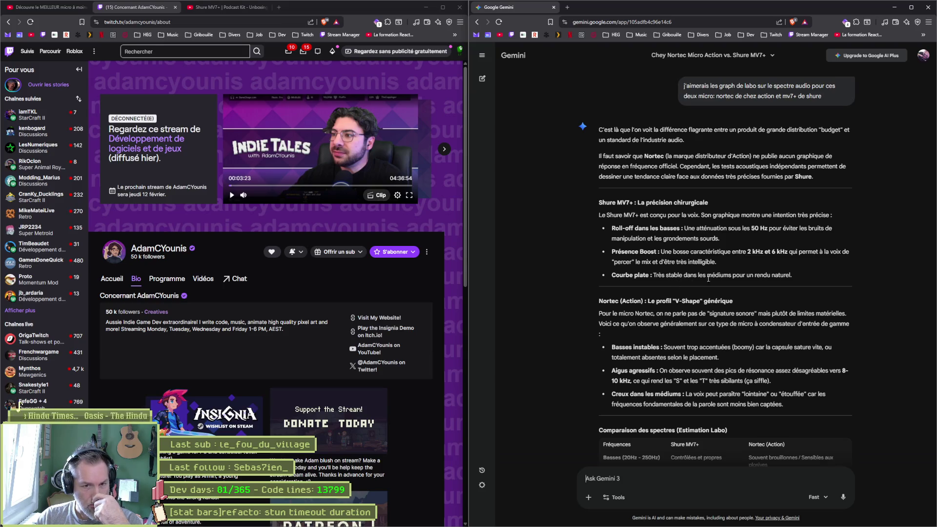
# Step: Read Gemini's spectrum comparison table, highlighting 'Courbe plate' and the Nortec bass description
pyautogui.moveTo(611, 275); pyautogui.dragTo(649, 275)
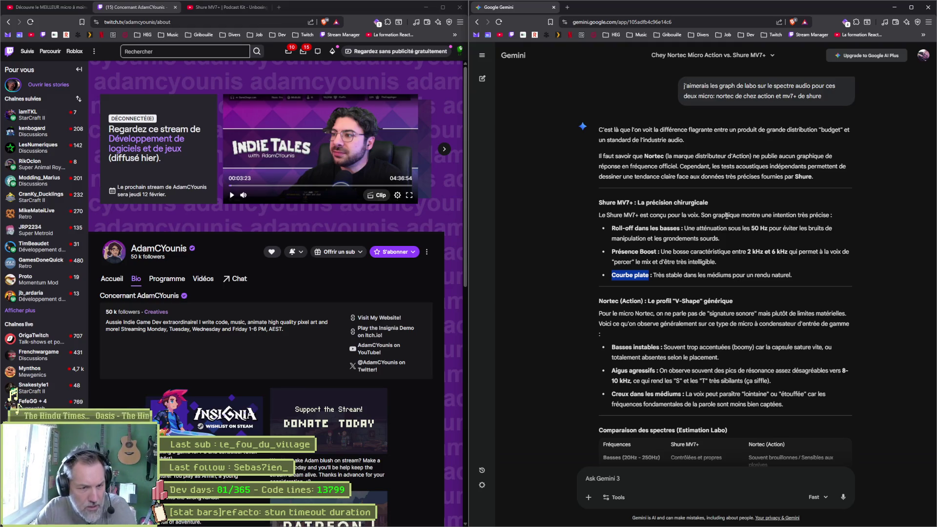
pyautogui.scroll(-3, 728, 324)
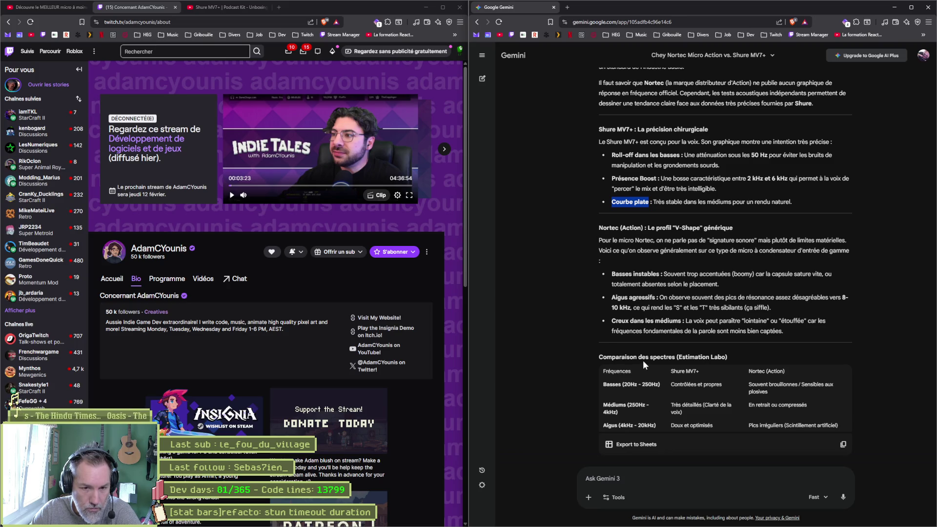
pyautogui.scroll(-1, 612, 337)
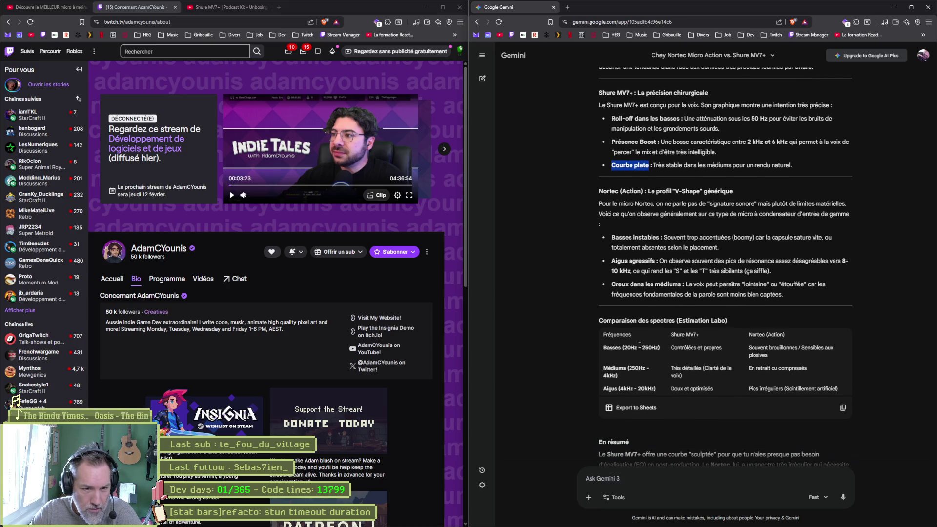
pyautogui.scroll(-1, 640, 348)
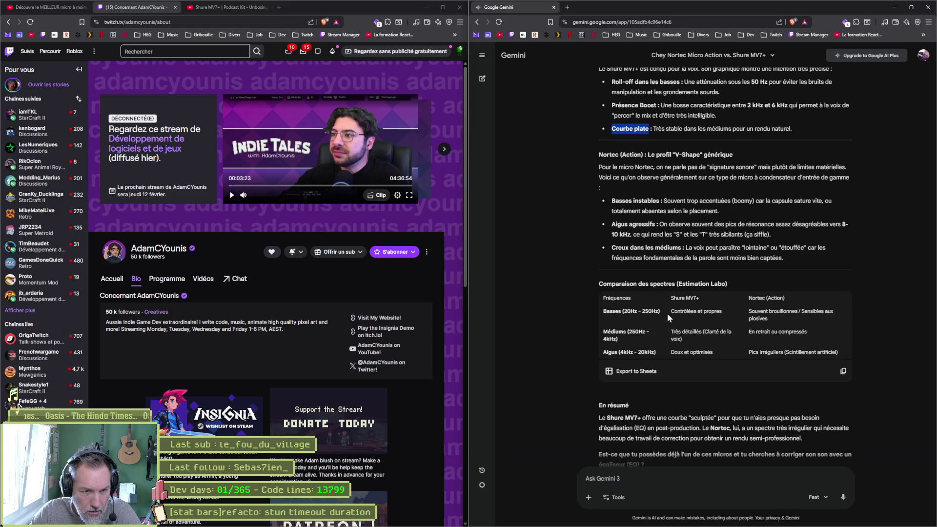
pyautogui.click(685, 314)
pyautogui.moveTo(769, 311)
pyautogui.mouseDown()
pyautogui.moveTo(783, 332)
pyautogui.moveTo(766, 352)
pyautogui.mouseUp()
# Step: Ask Gemini a follow-up question: 'les prix'
pyautogui.scroll(-1, 830, 352)
pyautogui.click(637, 486)
pyautogui.write('les prix')
pyautogui.press('Return')
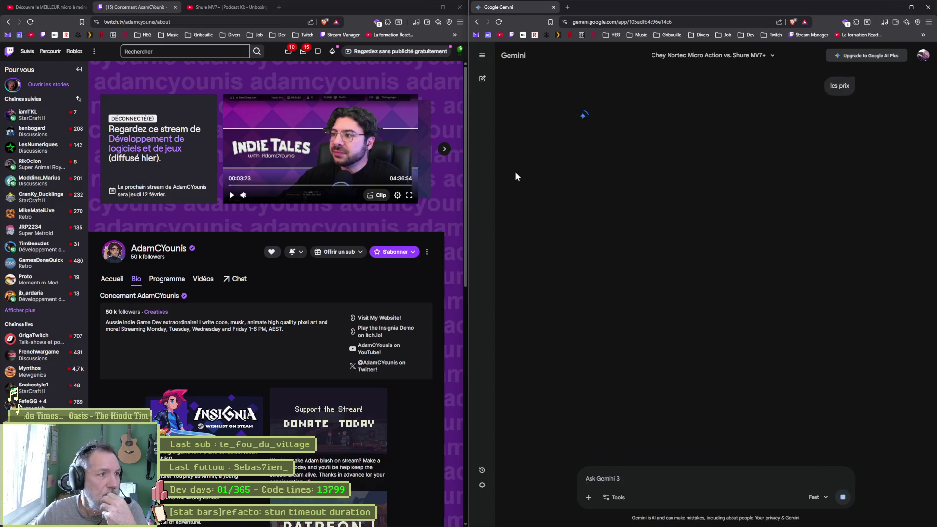
# Step: Close the Twitch and Discord windows and highlight the Shure MV7+ new price range
pyautogui.click(460, 8)
pyautogui.click(460, 9)
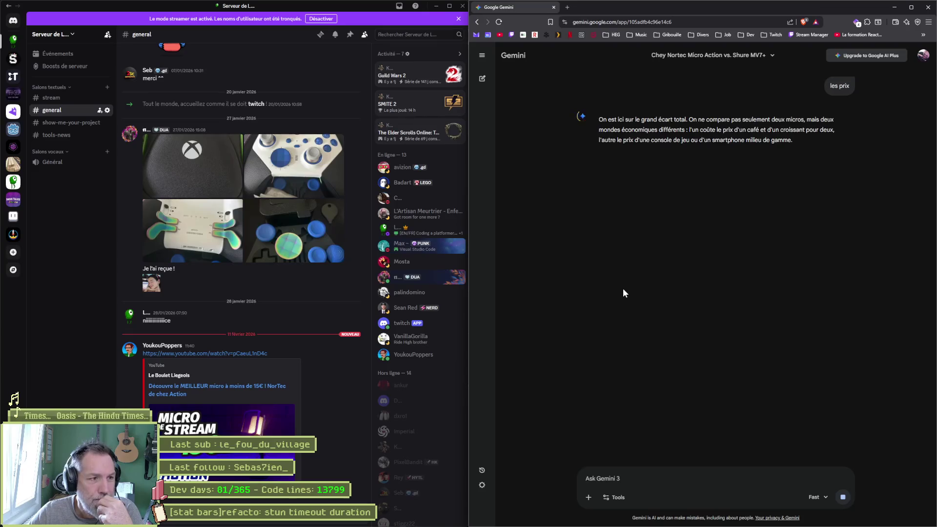
pyautogui.click(436, 7)
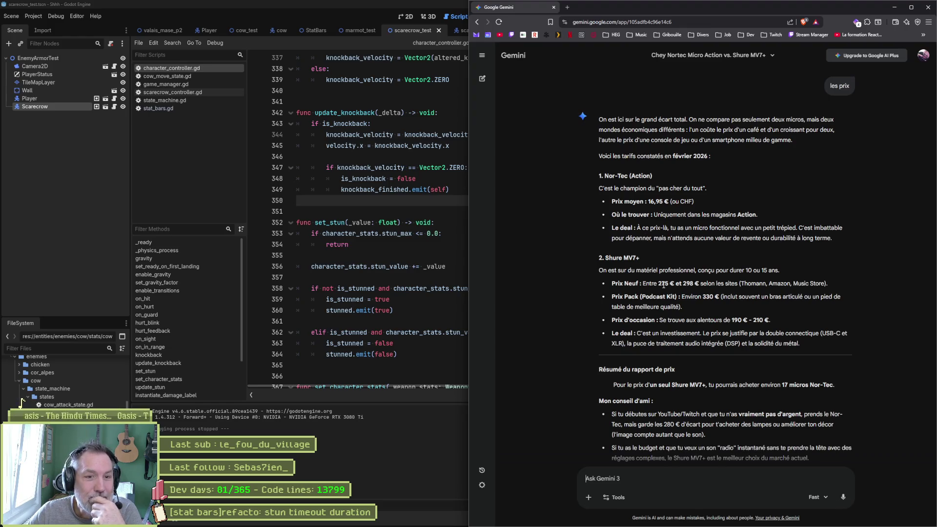
pyautogui.moveTo(659, 284); pyautogui.dragTo(691, 287)
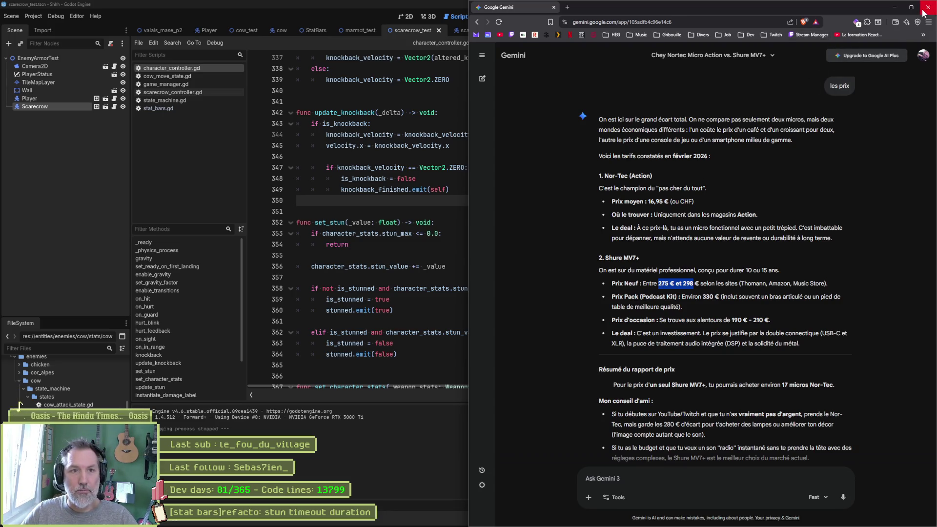
pyautogui.moveTo(489, 526)
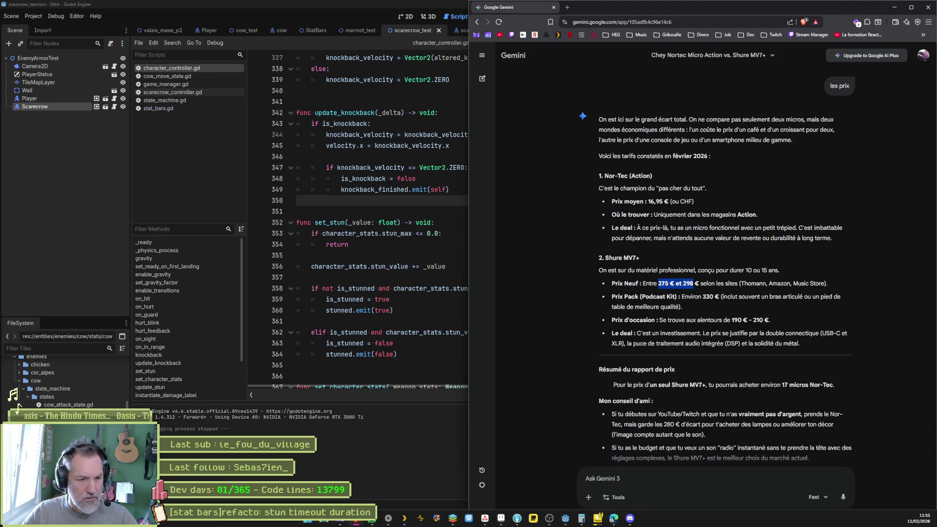
# Step: Close the Gemini browser and, back in the Godot script, select _value to see its uses
pyautogui.moveTo(597, 519)
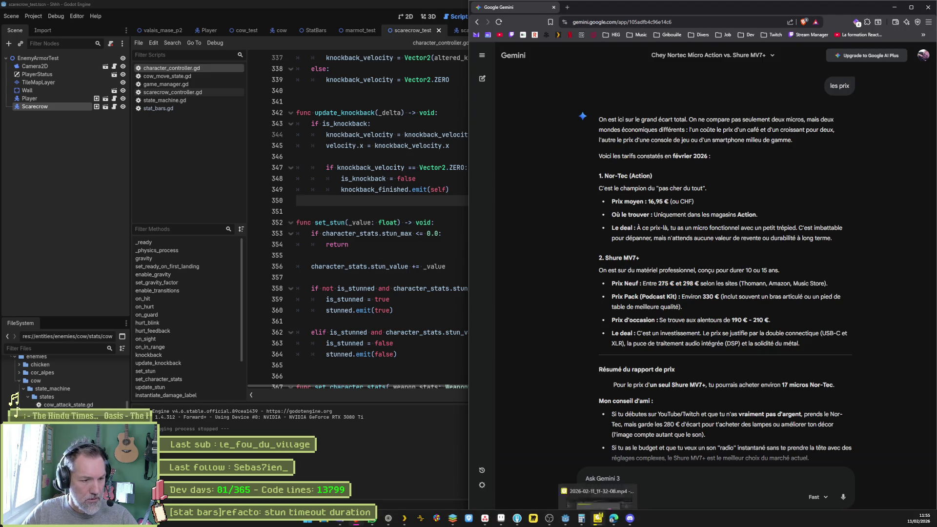
pyautogui.click(928, 7)
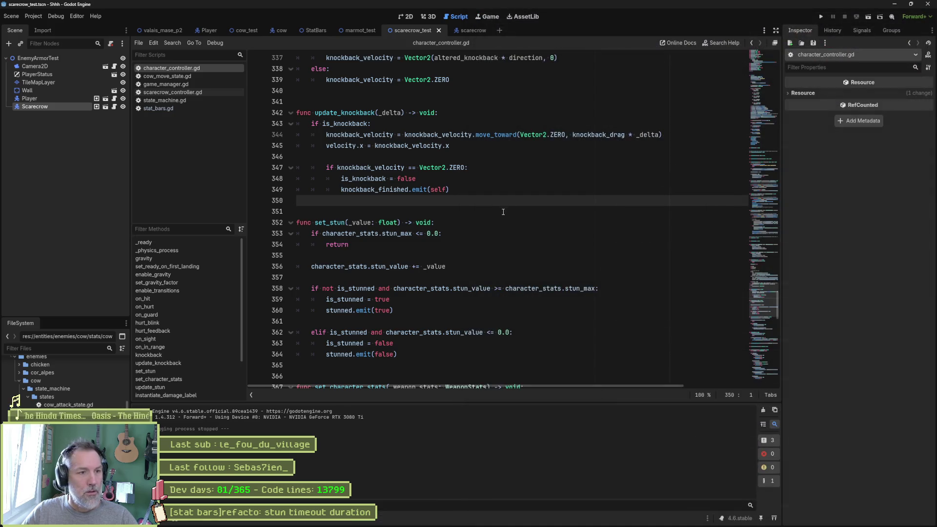
pyautogui.click(503, 212)
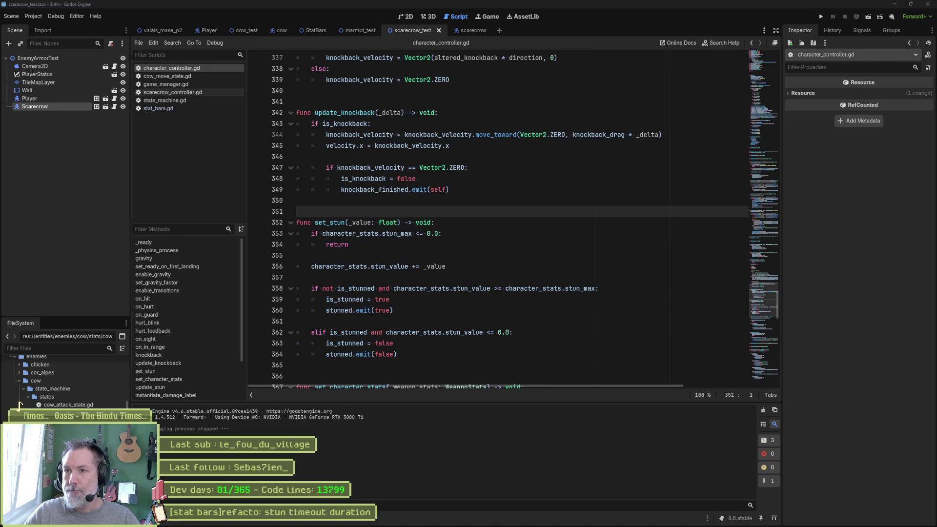
pyautogui.hotkey('alt', 'Tab')
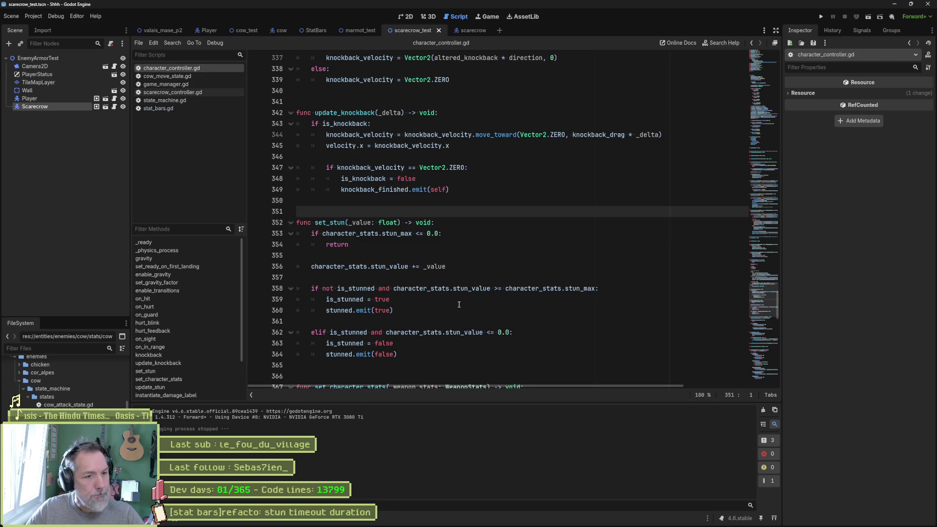
pyautogui.click(415, 255)
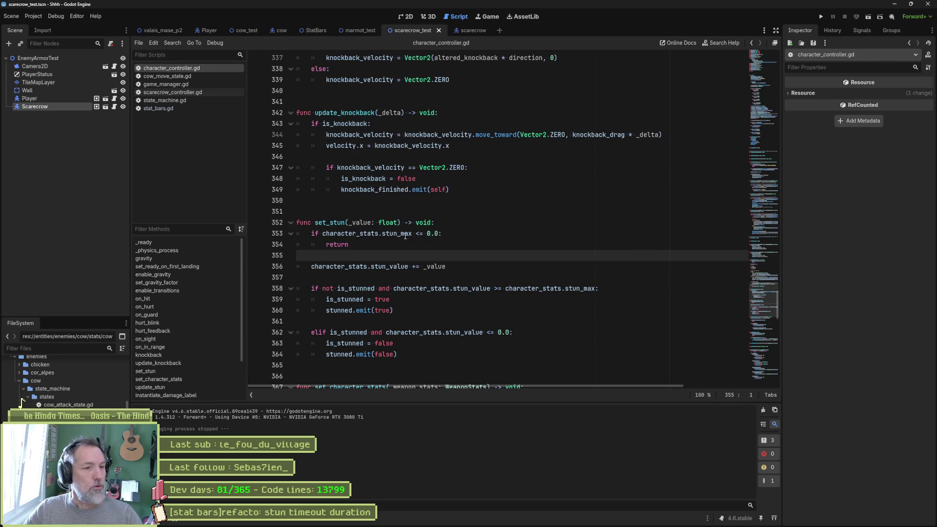
pyautogui.doubleClick(434, 266)
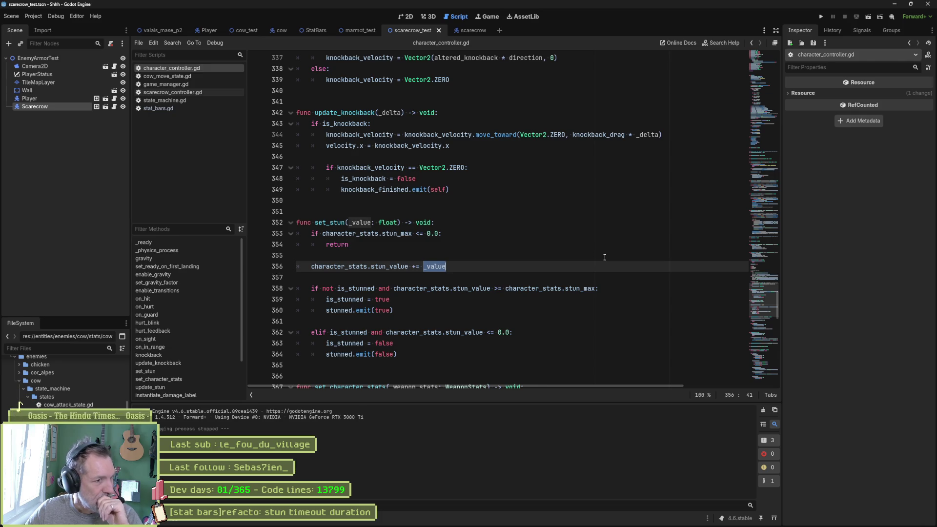
# Step: Search the whole project for set_stun and jump to its call in set_character_stats
pyautogui.click(338, 222)
pyautogui.doubleClick(332, 223)
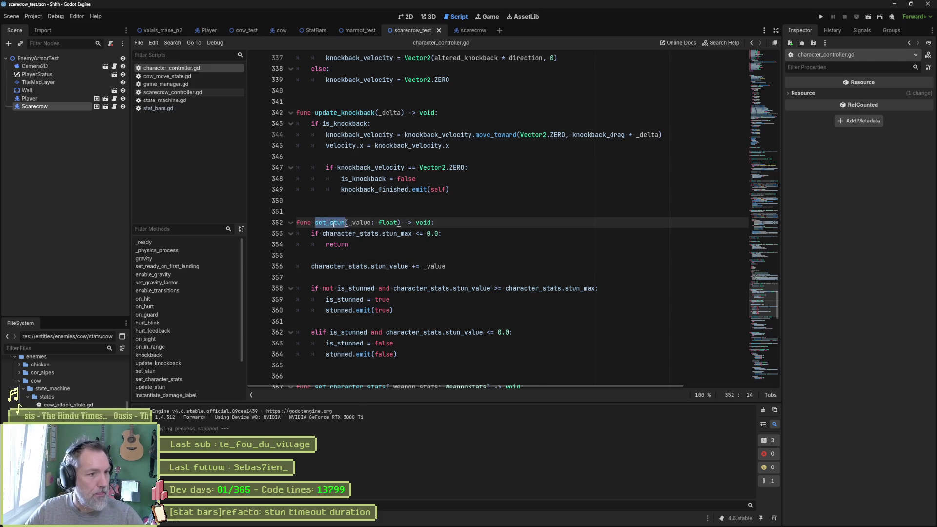
pyautogui.hotkey('ctrl', 'shift', 'f')
pyautogui.click(468, 300)
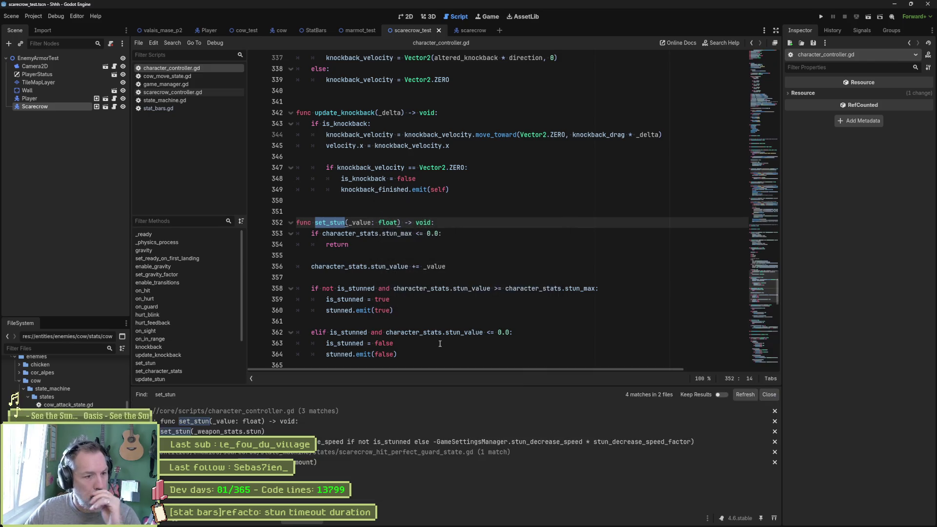
pyautogui.click(356, 432)
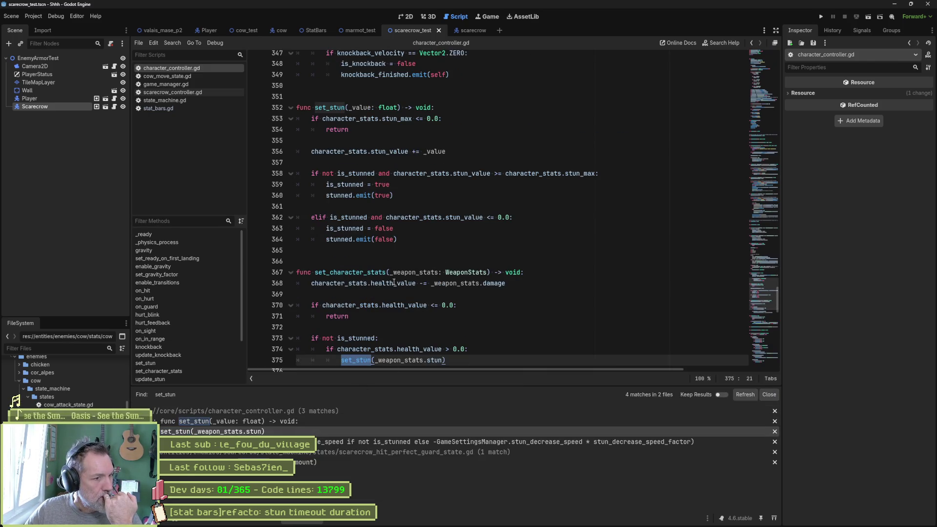
pyautogui.press('Right')
pyautogui.hotkey('ctrl', 'shift', 'Right')
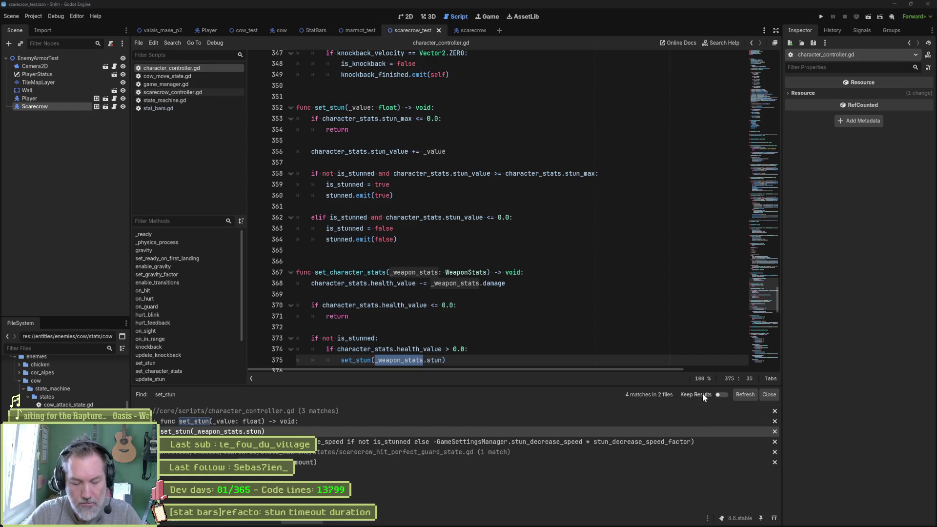
pyautogui.hotkey('alt', 'Tab')
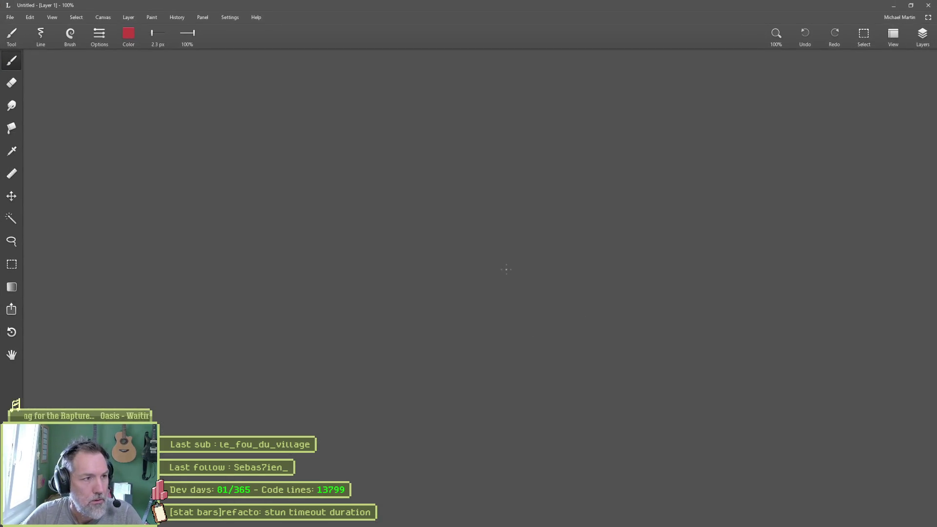
# Step: Draw a white loop on the left and a red loop on the right
pyautogui.click(128, 34)
pyautogui.moveTo(155, 60)
pyautogui.mouseDown()
pyautogui.moveTo(687, 104)
pyautogui.moveTo(848, 106)
pyautogui.mouseUp()
pyautogui.click(826, 177)
pyautogui.moveTo(280, 211)
pyautogui.mouseDown()
pyautogui.moveTo(338, 249)
pyautogui.moveTo(274, 194)
pyautogui.mouseUp()
pyautogui.click(786, 138)
pyautogui.moveTo(549, 195); pyautogui.dragTo(532, 191)
# Step: Draw a white arrow from the white loop to the red loop, erasing its stray tail
pyautogui.click(826, 177)
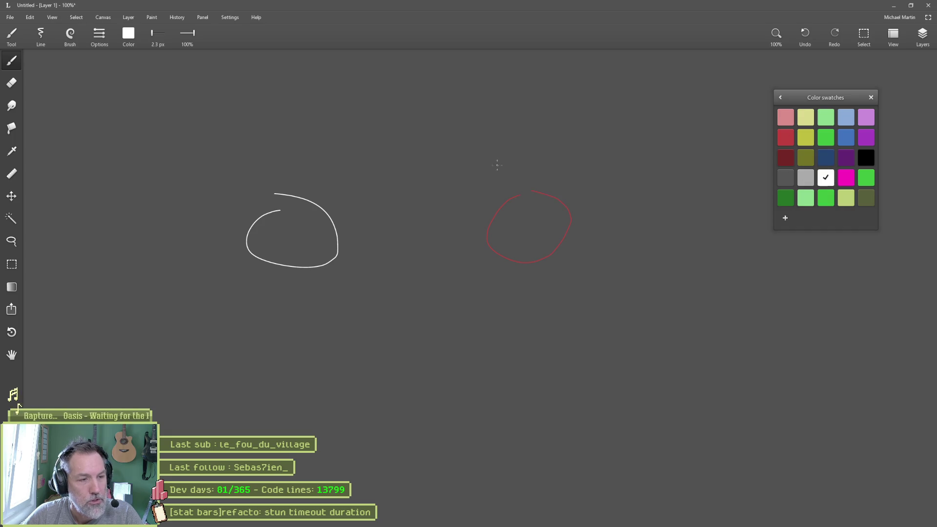
pyautogui.moveTo(325, 203); pyautogui.dragTo(536, 217)
pyautogui.moveTo(480, 195); pyautogui.dragTo(512, 176)
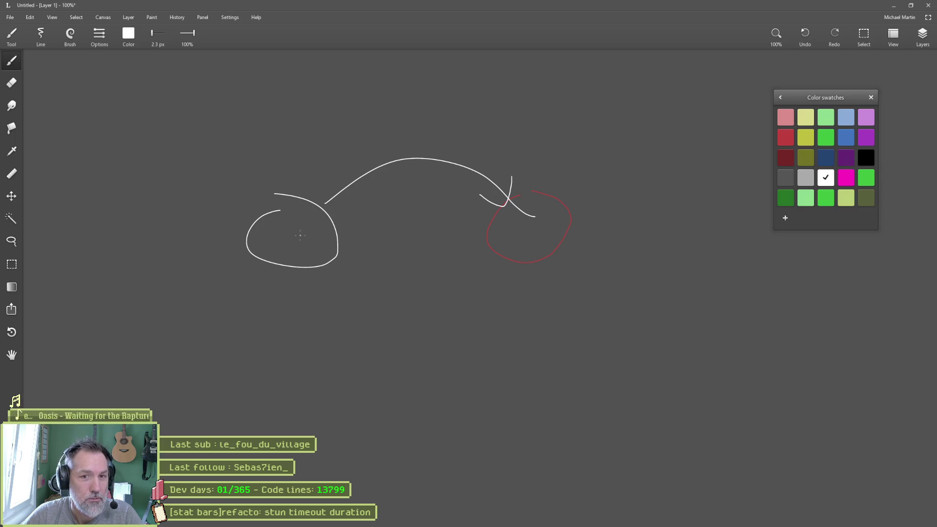
pyautogui.press('e')
pyautogui.moveTo(533, 215); pyautogui.dragTo(515, 204)
pyautogui.press('b')
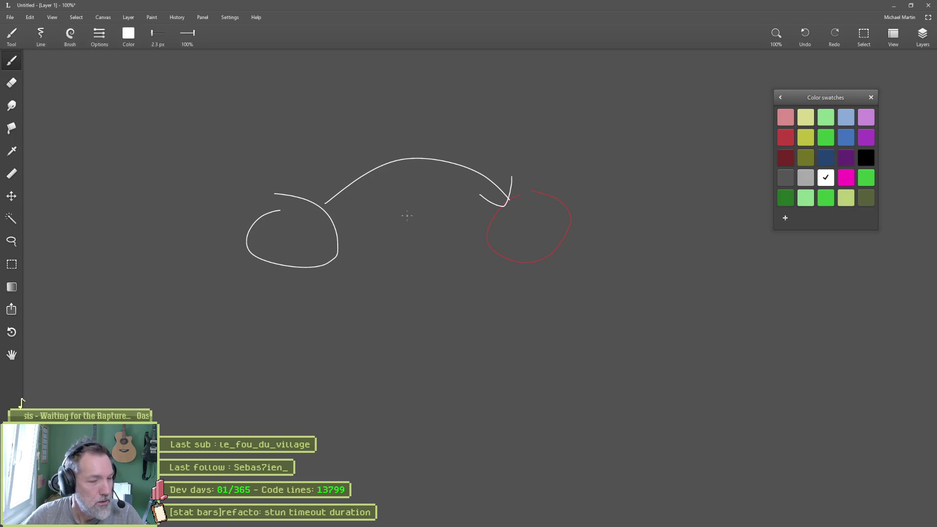